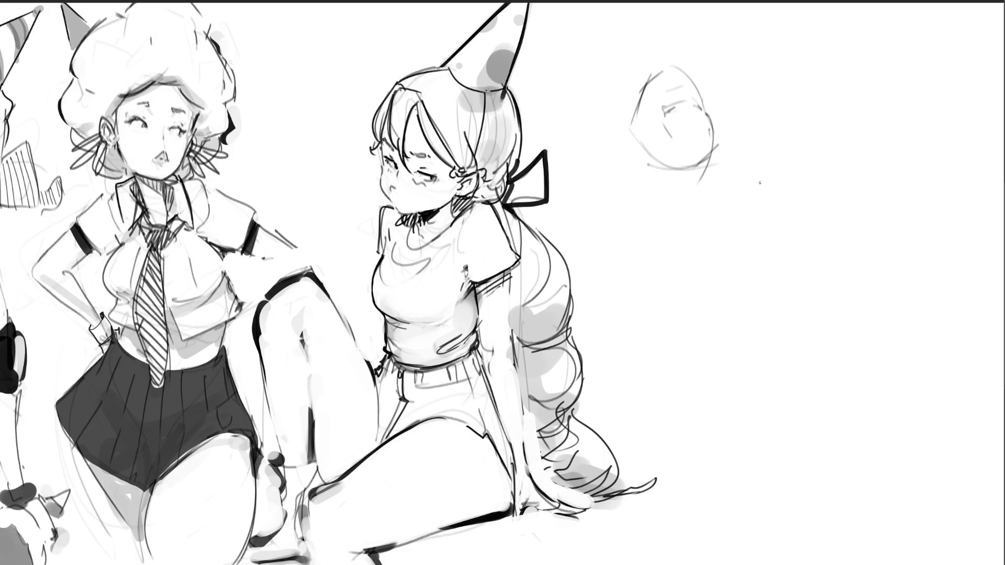
Sketch a second rough head with eyes, brow, ear, cheek and a long hat line.
left_click_drag(752, 185, 768, 256)
left_click_drag(823, 215, 787, 262)
mouse_move(785, 263)
left_mouse_down()
mouse_move(770, 257)
mouse_move(783, 261)
left_mouse_up()
left_click_drag(754, 192, 787, 221)
left_click_drag(794, 175, 787, 181)
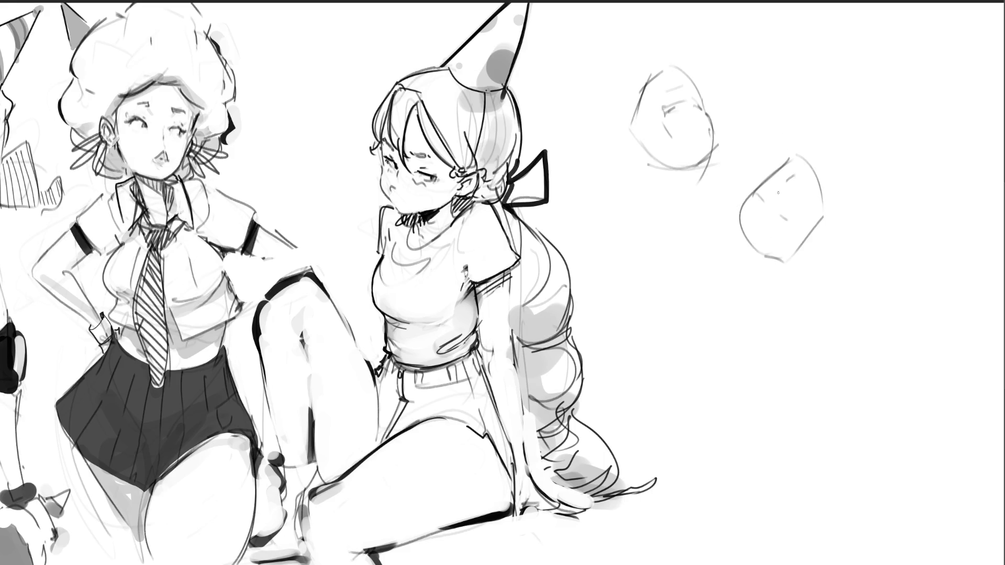
mouse_move(808, 227)
left_mouse_down()
mouse_move(806, 243)
mouse_move(795, 216)
left_mouse_up()
mouse_move(796, 175)
left_mouse_down()
mouse_move(773, 209)
mouse_move(774, 195)
mouse_move(799, 187)
mouse_move(803, 157)
mouse_move(825, 224)
mouse_move(778, 260)
left_mouse_up()
left_click_drag(797, 227, 777, 249)
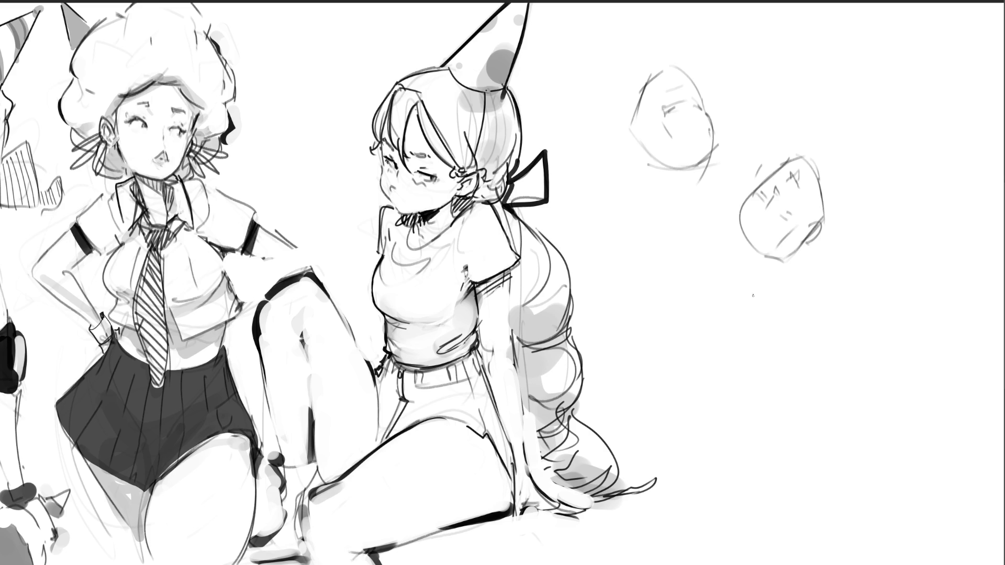
mouse_move(802, 159)
left_mouse_down()
mouse_move(835, 130)
mouse_move(824, 194)
mouse_move(860, 187)
mouse_move(891, 163)
left_mouse_up()
left_click_drag(827, 207, 899, 183)
left_click_drag(841, 125, 842, 122)
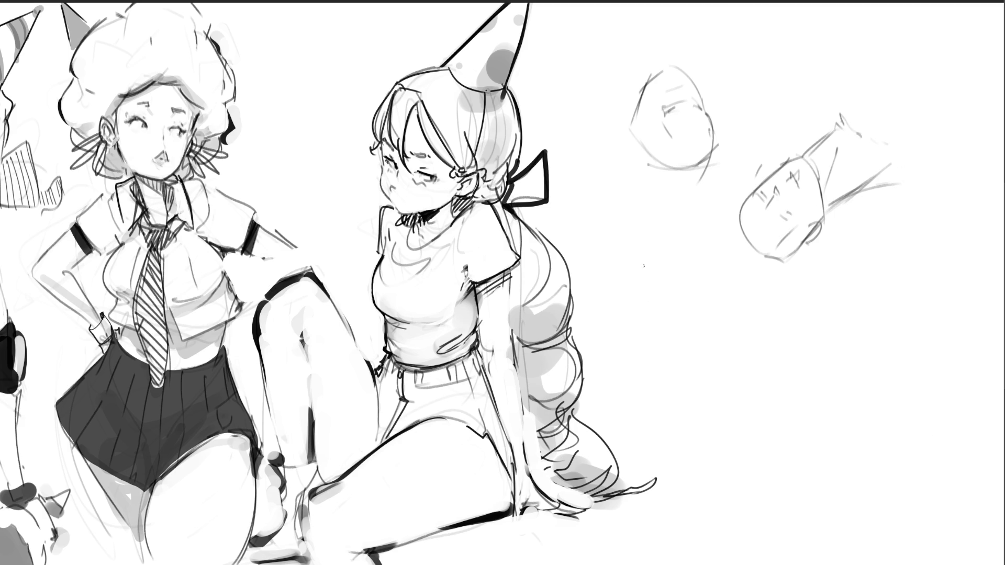
Rough in a lower head with a small ball beside it and a body below.
mouse_move(642, 253)
left_mouse_down()
mouse_move(628, 288)
mouse_move(687, 295)
mouse_move(630, 302)
left_mouse_up()
mouse_move(644, 285)
left_mouse_down()
mouse_move(672, 250)
mouse_move(645, 281)
mouse_move(654, 296)
mouse_move(635, 349)
mouse_move(689, 349)
mouse_move(700, 339)
left_mouse_up()
mouse_move(709, 279)
left_mouse_down()
mouse_move(710, 302)
mouse_move(717, 296)
mouse_move(671, 327)
mouse_move(660, 321)
mouse_move(658, 359)
mouse_move(697, 336)
left_mouse_up()
left_click_drag(654, 353, 700, 347)
mouse_move(710, 290)
left_mouse_down()
mouse_move(721, 277)
mouse_move(713, 312)
mouse_move(713, 295)
left_mouse_up()
mouse_move(707, 257)
left_mouse_down()
mouse_move(703, 236)
mouse_move(638, 260)
left_mouse_up()
mouse_move(722, 314)
left_mouse_down()
mouse_move(683, 368)
mouse_move(697, 368)
mouse_move(700, 384)
left_mouse_up()
left_click_drag(674, 359, 685, 386)
mouse_move(727, 327)
left_mouse_down()
mouse_move(710, 385)
mouse_move(724, 374)
left_mouse_up()
left_click_drag(726, 332, 722, 351)
left_click_drag(715, 251, 719, 270)
Outline an egg-shaped head at lower right with its contour and hairline.
left_click_drag(785, 382, 796, 424)
mouse_move(785, 396)
left_mouse_down()
mouse_move(828, 341)
mouse_move(875, 403)
left_mouse_up()
mouse_move(805, 409)
left_mouse_down()
mouse_move(831, 411)
mouse_move(803, 410)
mouse_move(821, 429)
mouse_move(852, 427)
mouse_move(825, 433)
mouse_move(843, 463)
mouse_move(873, 458)
left_mouse_up()
mouse_move(885, 382)
left_mouse_down()
mouse_move(882, 421)
mouse_move(880, 402)
left_mouse_up()
left_click_drag(883, 419, 874, 435)
mouse_move(881, 384)
left_mouse_down()
mouse_move(826, 378)
mouse_move(864, 380)
left_mouse_up()
Refine the egg head's skull and jaw and give it a pointed chin.
left_click_drag(801, 416, 814, 437)
left_click_drag(793, 372, 801, 401)
left_click_drag(814, 438, 829, 446)
mouse_move(792, 372)
left_mouse_down()
mouse_move(860, 340)
mouse_move(866, 391)
left_mouse_up()
mouse_move(887, 373)
left_mouse_down()
mouse_move(888, 407)
mouse_move(853, 491)
left_mouse_up()
left_click_drag(888, 422, 831, 492)
left_click_drag(826, 443, 850, 484)
left_click_drag(874, 449, 843, 489)
Sketch a cone shape with a peaked curve and small strokes below the middle head.
mouse_move(738, 414)
left_mouse_down()
mouse_move(736, 467)
mouse_move(759, 497)
mouse_move(778, 473)
left_mouse_up()
left_click_drag(782, 471, 771, 497)
mouse_move(738, 431)
left_mouse_down()
mouse_move(736, 498)
mouse_move(736, 418)
mouse_move(763, 416)
left_mouse_up()
mouse_move(759, 446)
left_mouse_down()
mouse_move(755, 462)
mouse_move(786, 457)
left_mouse_up()
left_click_drag(780, 474, 804, 453)
left_click_drag(766, 390, 773, 445)
left_click_drag(786, 454, 778, 444)
left_click_drag(770, 342, 779, 395)
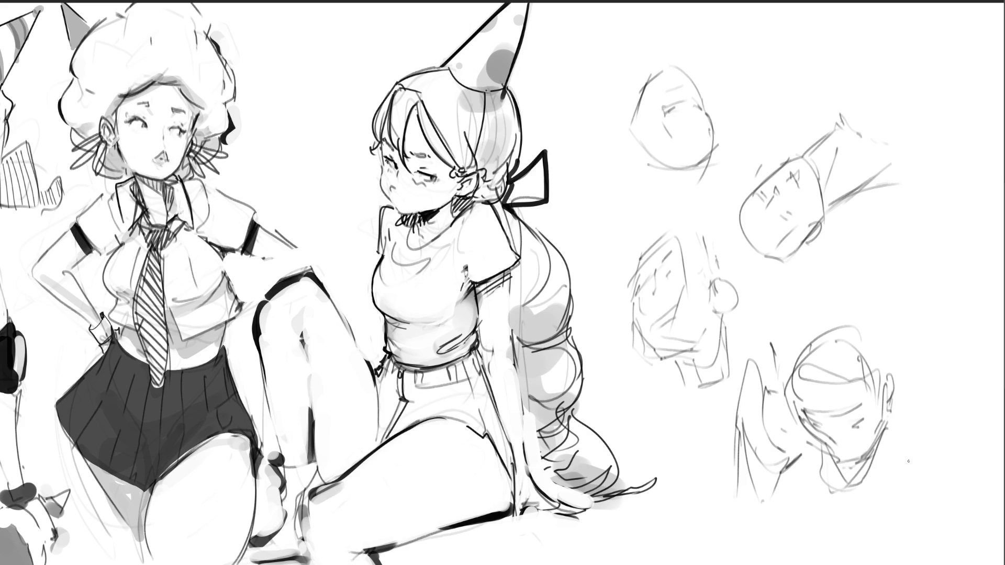
Put a pointed party hat on the top head, link the ball with lines, and add an ear.
mouse_move(610, 15)
left_mouse_down()
mouse_move(622, 109)
mouse_move(666, 67)
left_mouse_up()
mouse_move(631, 116)
left_mouse_down()
mouse_move(684, 169)
mouse_move(700, 166)
left_mouse_up()
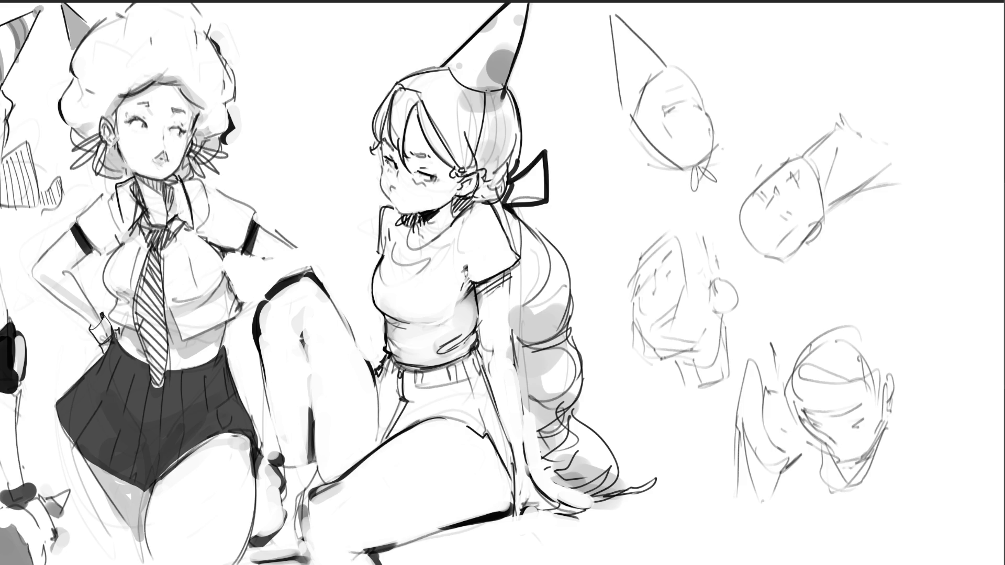
left_click_drag(739, 209, 743, 288)
key("ctrl+z")
mouse_move(739, 211)
left_mouse_down()
mouse_move(725, 266)
mouse_move(770, 257)
mouse_move(735, 285)
mouse_move(787, 259)
left_mouse_up()
key("ctrl+z")
mouse_move(815, 174)
left_mouse_down()
mouse_move(826, 197)
mouse_move(827, 169)
left_mouse_up()
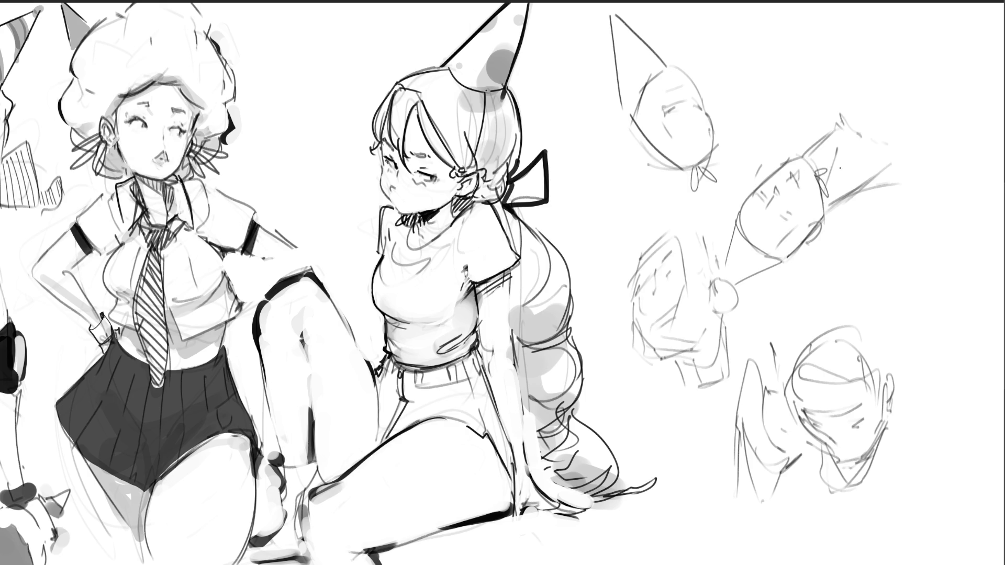
left_click_drag(676, 179, 699, 229)
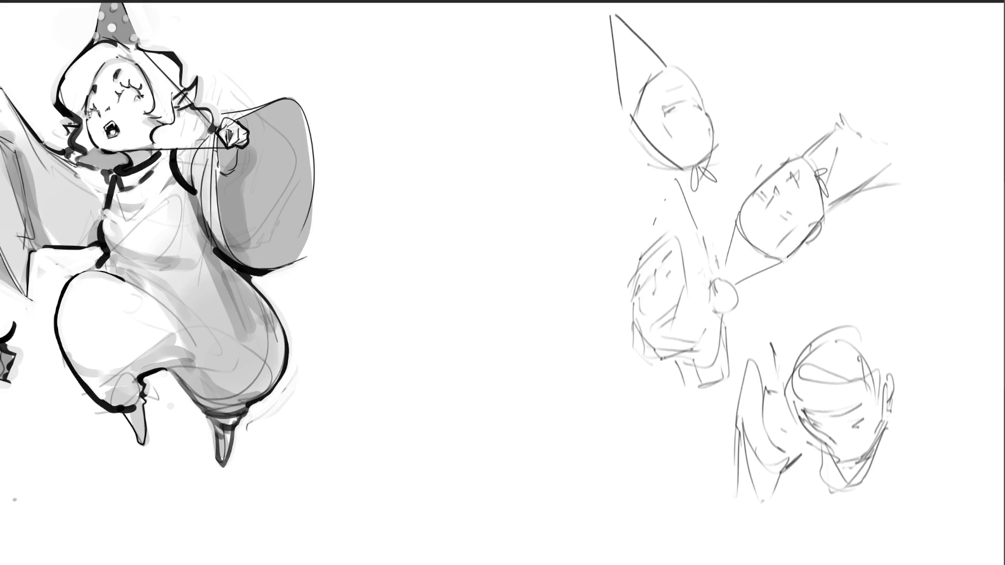
Clear the shaded character and block in a box-shaped head with an ear below the studies.
key("Delete")
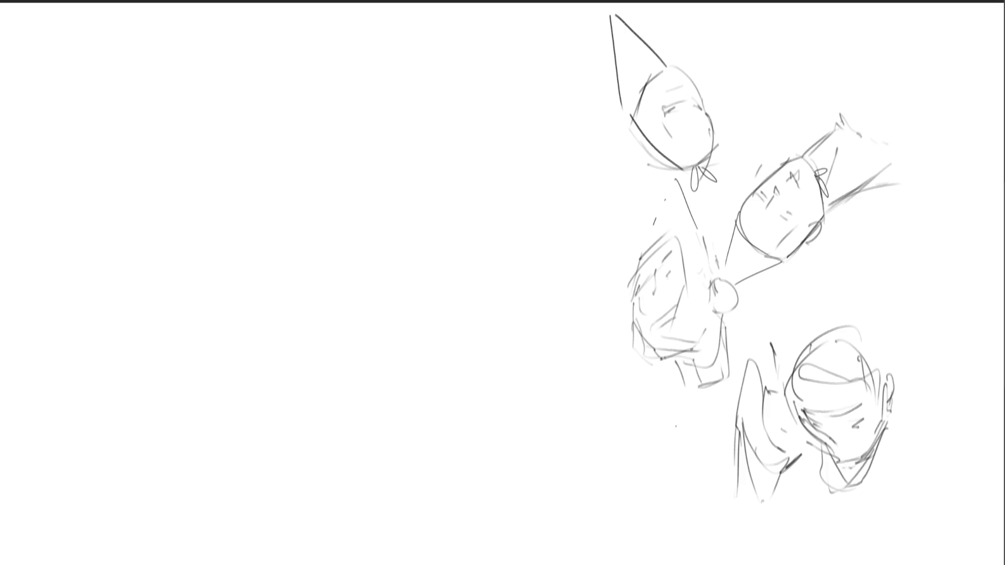
left_click_drag(599, 404, 612, 454)
mouse_move(590, 406)
left_mouse_down()
mouse_move(631, 389)
mouse_move(662, 465)
mouse_move(611, 437)
mouse_move(662, 480)
mouse_move(619, 507)
left_mouse_up()
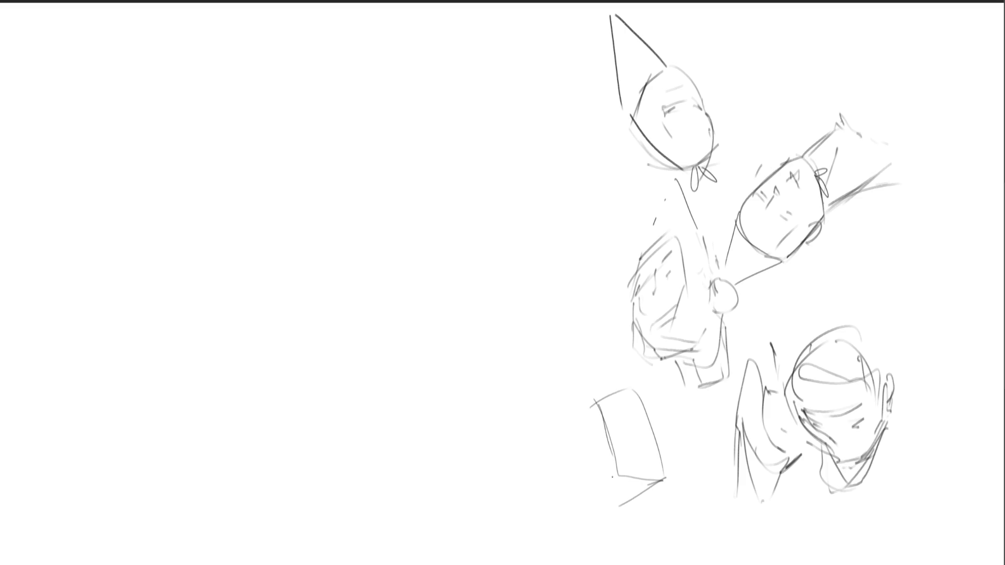
mouse_move(597, 394)
left_mouse_down()
mouse_move(592, 454)
mouse_move(628, 424)
mouse_move(651, 434)
left_mouse_up()
Draw the box head's jaw, neck and right side, plus a hat line to its left.
mouse_move(589, 464)
left_mouse_down()
mouse_move(597, 501)
mouse_move(630, 509)
mouse_move(635, 531)
left_mouse_up()
mouse_move(624, 435)
left_mouse_down()
mouse_move(625, 418)
mouse_move(654, 442)
left_mouse_up()
left_click_drag(624, 401, 619, 408)
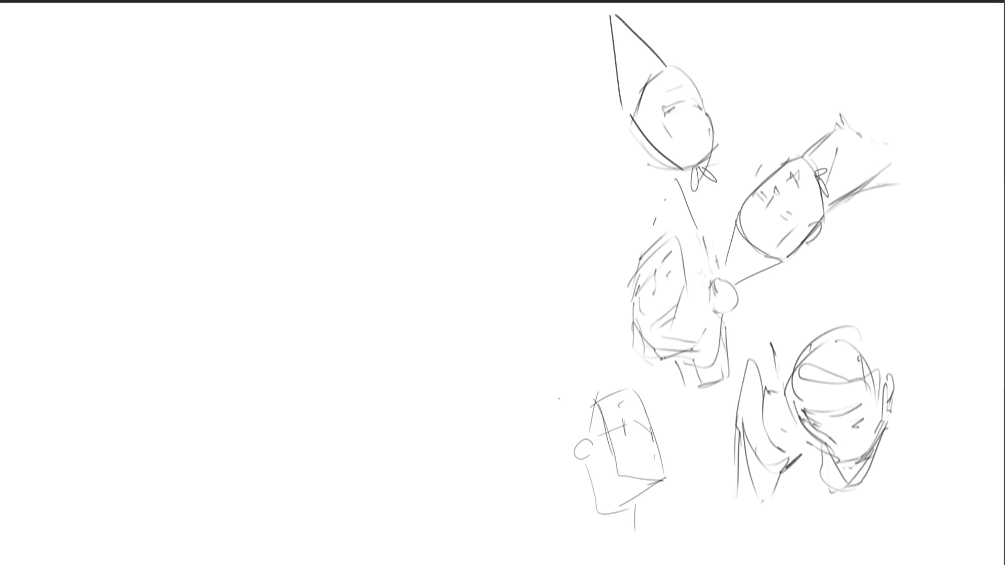
mouse_move(557, 304)
left_mouse_down()
mouse_move(570, 429)
mouse_move(591, 372)
left_mouse_up()
Start a profile face on the left with arched forehead, brow, eye, nose and lips.
mouse_move(234, 116)
left_mouse_down()
mouse_move(220, 170)
mouse_move(252, 104)
mouse_move(297, 142)
left_mouse_up()
mouse_move(231, 110)
left_mouse_down()
mouse_move(223, 173)
mouse_move(273, 155)
left_mouse_up()
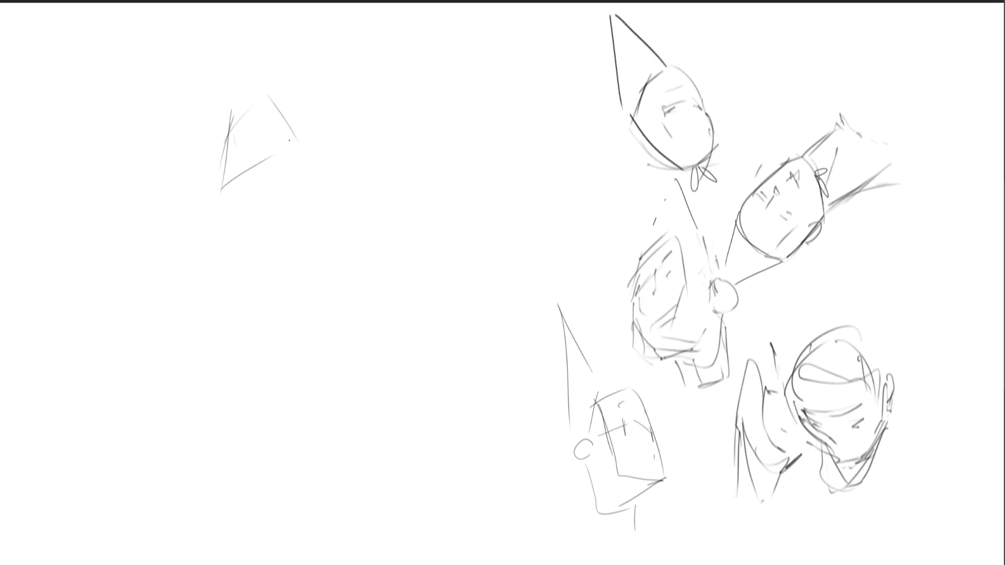
left_click_drag(226, 181, 236, 189)
mouse_move(255, 174)
left_mouse_down()
mouse_move(277, 146)
mouse_move(301, 149)
left_mouse_up()
left_click_drag(280, 194, 314, 189)
mouse_move(232, 215)
left_mouse_down()
mouse_move(244, 208)
mouse_move(234, 267)
mouse_move(258, 267)
left_mouse_up()
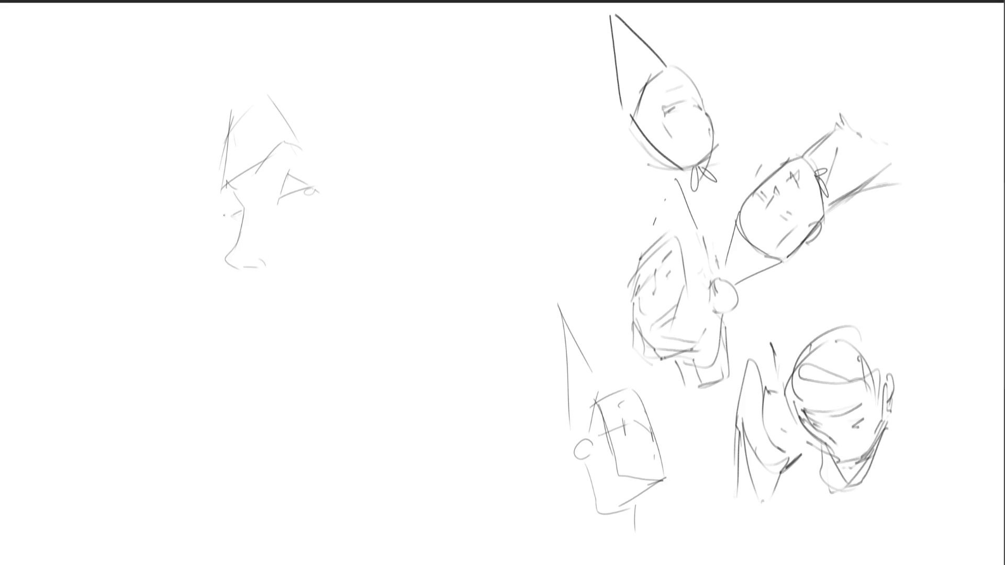
left_click_drag(220, 194, 228, 205)
mouse_move(238, 270)
left_mouse_down()
mouse_move(255, 302)
mouse_move(296, 302)
mouse_move(271, 348)
mouse_move(364, 328)
left_mouse_up()
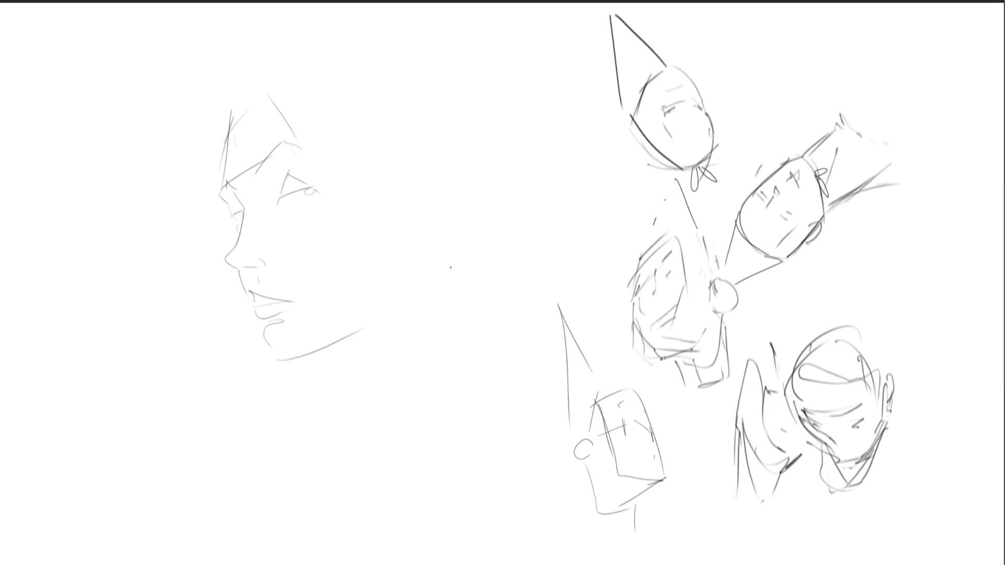
Add the ear, skull line, hair strokes, back of the head and neck curves.
mouse_move(402, 228)
left_mouse_down()
mouse_move(401, 296)
mouse_move(419, 222)
mouse_move(395, 188)
mouse_move(425, 231)
left_mouse_up()
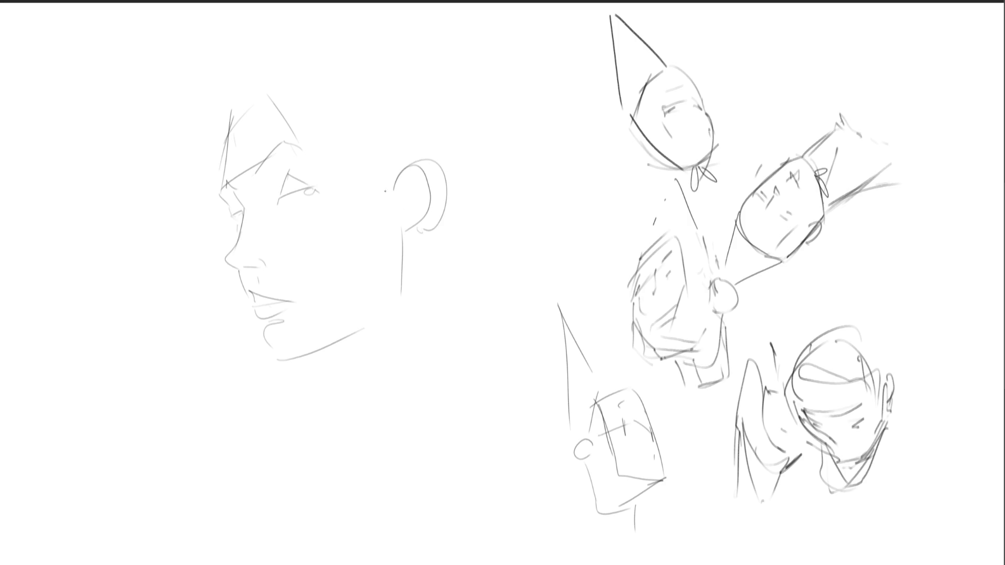
left_click_drag(275, 92, 383, 170)
left_click_drag(230, 123, 282, 60)
left_click_drag(230, 97, 295, 41)
left_click_drag(361, 47, 419, 84)
left_click_drag(382, 35, 459, 114)
left_click_drag(449, 67, 476, 209)
mouse_move(485, 167)
left_mouse_down()
mouse_move(485, 221)
mouse_move(443, 267)
left_mouse_up()
left_click_drag(468, 224, 472, 343)
left_click_drag(307, 357, 449, 398)
left_click_drag(482, 281, 490, 394)
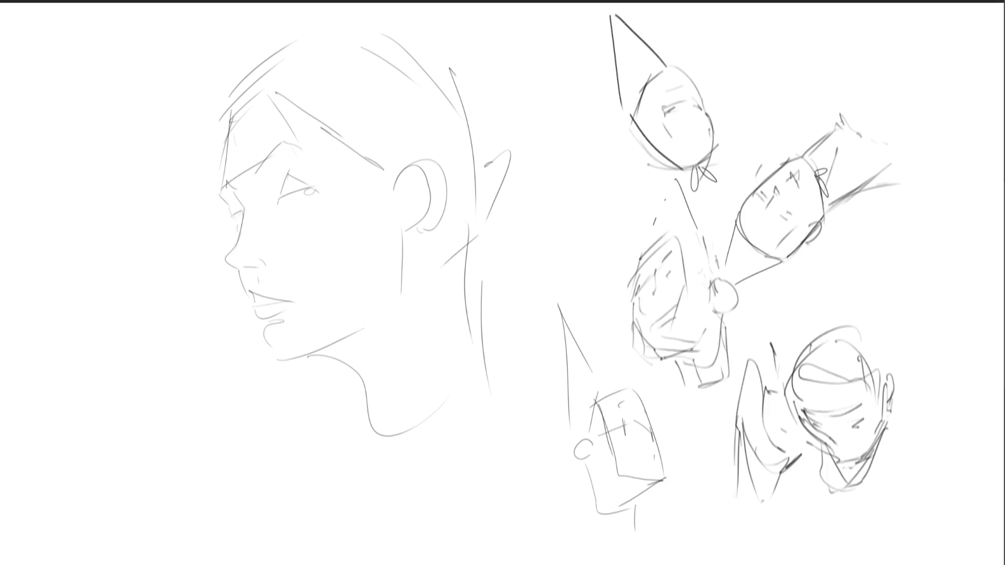
Sketch glasses across the eye area with bridge, temple line and lens edge.
mouse_move(204, 225)
left_mouse_down()
mouse_move(217, 214)
mouse_move(222, 226)
mouse_move(208, 236)
left_mouse_up()
mouse_move(249, 194)
left_mouse_down()
mouse_move(260, 215)
mouse_move(315, 167)
mouse_move(304, 192)
left_mouse_up()
mouse_move(225, 204)
left_mouse_down()
mouse_move(234, 228)
mouse_move(252, 217)
mouse_move(248, 201)
left_mouse_up()
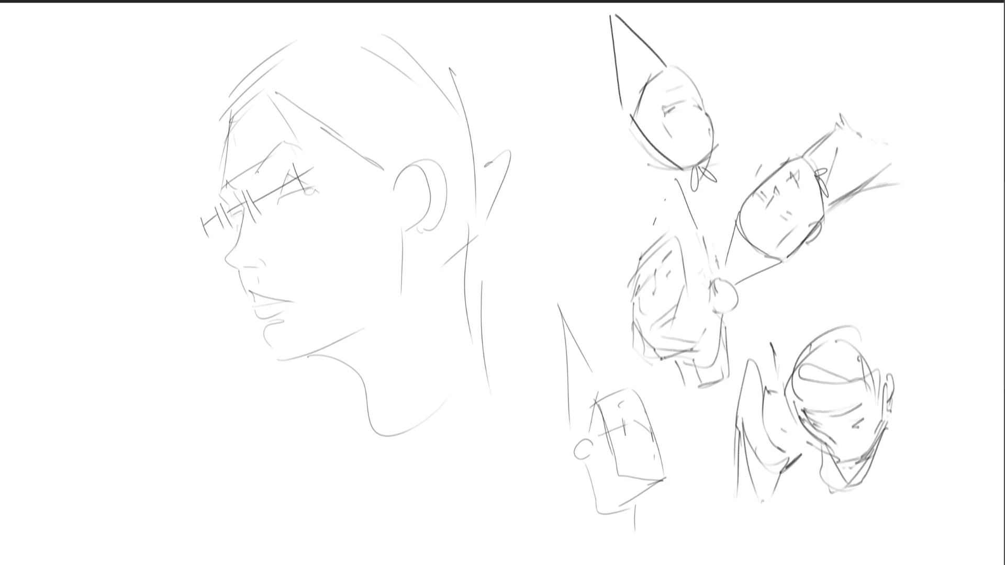
left_click_drag(201, 228, 189, 236)
mouse_move(311, 169)
left_mouse_down()
mouse_move(343, 150)
mouse_move(310, 191)
left_mouse_up()
left_click_drag(336, 139, 347, 184)
Draw boxy jaw and framing construction lines, then fade the sketch lines to pale grey.
mouse_move(171, 162)
left_mouse_down()
mouse_move(235, 399)
mouse_move(358, 324)
left_mouse_up()
mouse_move(316, 72)
left_mouse_down()
mouse_move(367, 226)
mouse_move(313, 358)
left_mouse_up()
left_click_drag(204, 108, 170, 140)
left_click_drag(241, 77, 203, 108)
left_click_drag(301, 53, 322, 116)
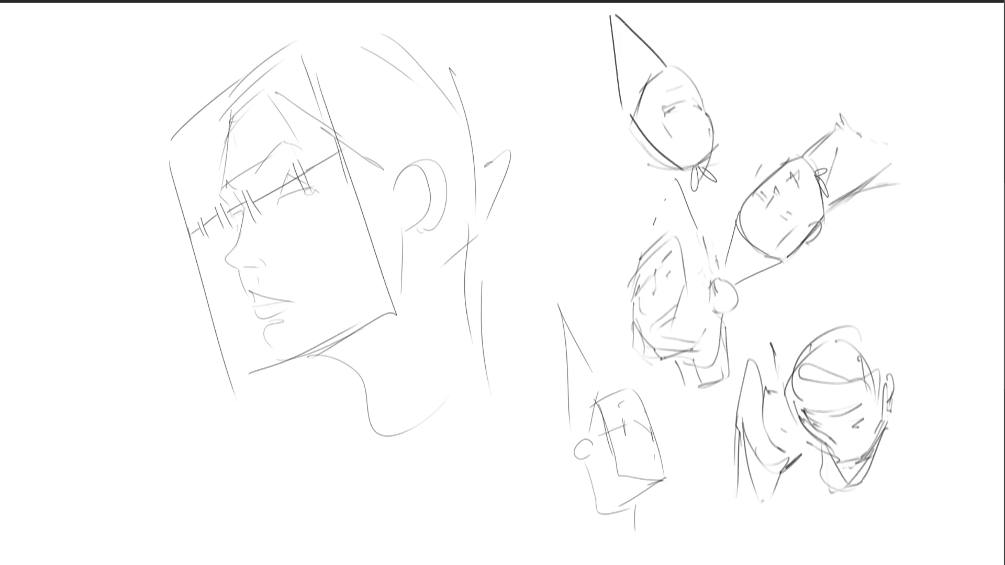
mouse_move(539, 235)
left_mouse_down()
mouse_move(303, 291)
mouse_move(478, 348)
mouse_move(885, 129)
mouse_move(785, 531)
left_mouse_up()
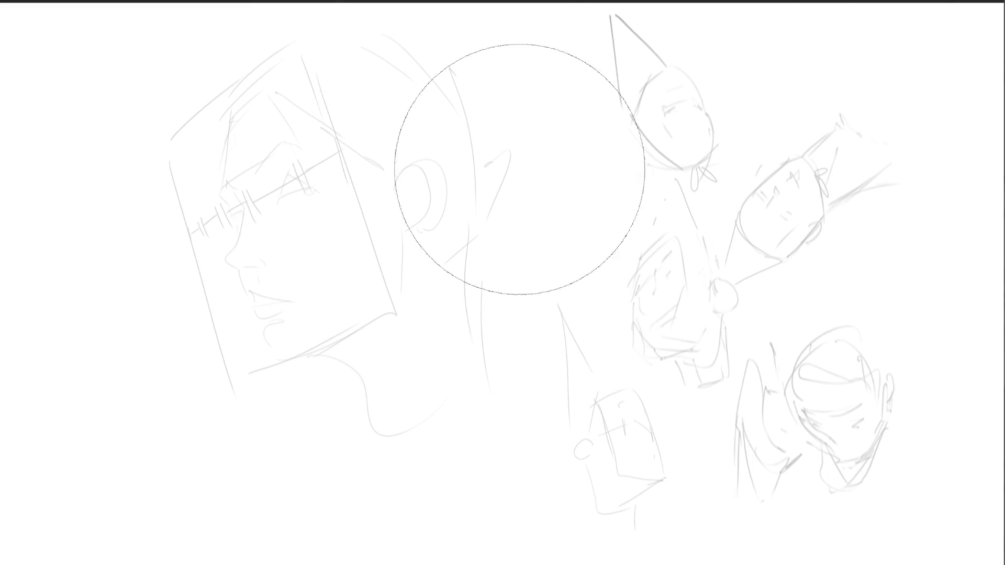
With a small brush, ink the lower-right head's eyes, nose, jaw and chin.
key("b")
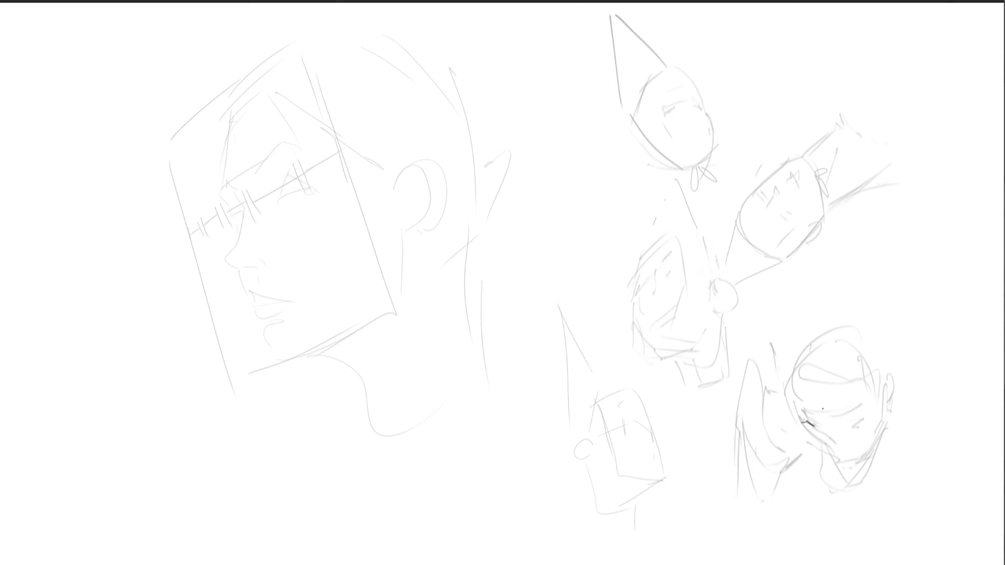
mouse_move(841, 426)
left_mouse_down()
mouse_move(861, 419)
mouse_move(849, 431)
left_mouse_up()
mouse_move(853, 424)
left_mouse_down()
mouse_move(862, 421)
mouse_move(840, 454)
left_mouse_up()
key("ctrl+z")
key("ctrl+z")
mouse_move(826, 431)
left_mouse_down()
mouse_move(830, 445)
mouse_move(801, 413)
mouse_move(853, 409)
left_mouse_up()
left_click_drag(852, 456, 880, 424)
key("ctrl+z")
mouse_move(840, 457)
left_mouse_down()
mouse_move(850, 461)
mouse_move(880, 435)
mouse_move(884, 383)
mouse_move(886, 414)
mouse_move(882, 406)
left_mouse_up()
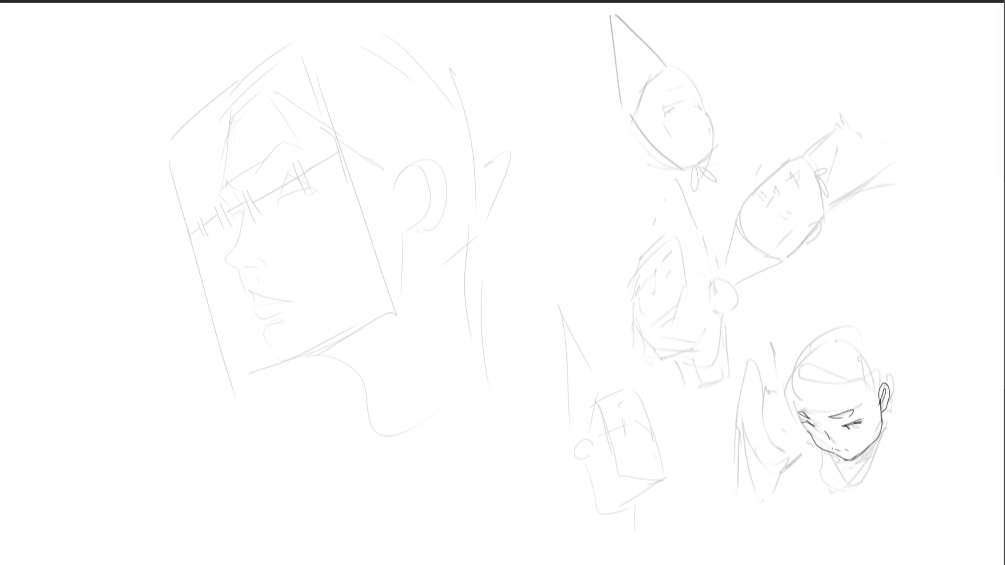
Ink the face contour, cheeks and skull outline, undoing stray strokes.
mouse_move(792, 394)
left_mouse_down()
mouse_move(801, 414)
mouse_move(789, 406)
mouse_move(819, 375)
mouse_move(855, 401)
left_mouse_up()
mouse_move(809, 430)
left_mouse_down()
mouse_move(835, 450)
mouse_move(854, 451)
mouse_move(869, 436)
mouse_move(856, 457)
left_mouse_up()
key("ctrl+z")
key("ctrl+z")
mouse_move(875, 407)
left_mouse_down()
mouse_move(874, 441)
mouse_move(888, 414)
mouse_move(872, 443)
left_mouse_up()
key("ctrl+z")
key("ctrl+z")
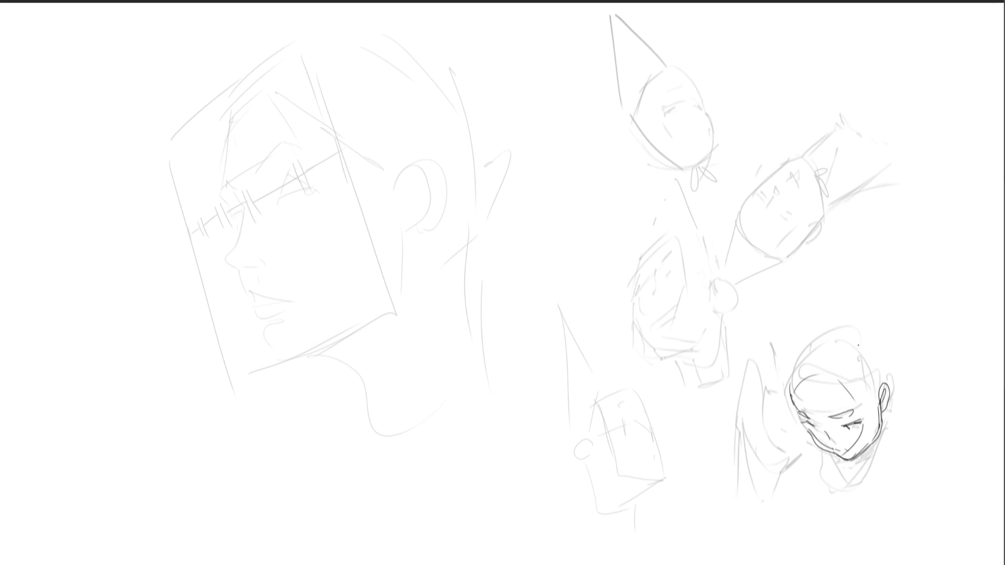
left_click_drag(861, 382, 870, 404)
key("ctrl+z")
left_click_drag(807, 347, 791, 390)
mouse_move(804, 349)
left_mouse_down()
mouse_move(840, 334)
mouse_move(863, 375)
mouse_move(870, 363)
left_mouse_up()
key("ctrl+z")
key("ctrl+z")
key("ctrl+z")
mouse_move(806, 349)
left_mouse_down()
mouse_move(829, 334)
mouse_move(874, 378)
mouse_move(868, 476)
mouse_move(870, 455)
mouse_move(856, 492)
left_mouse_up()
key("ctrl+z")
key("ctrl+z")
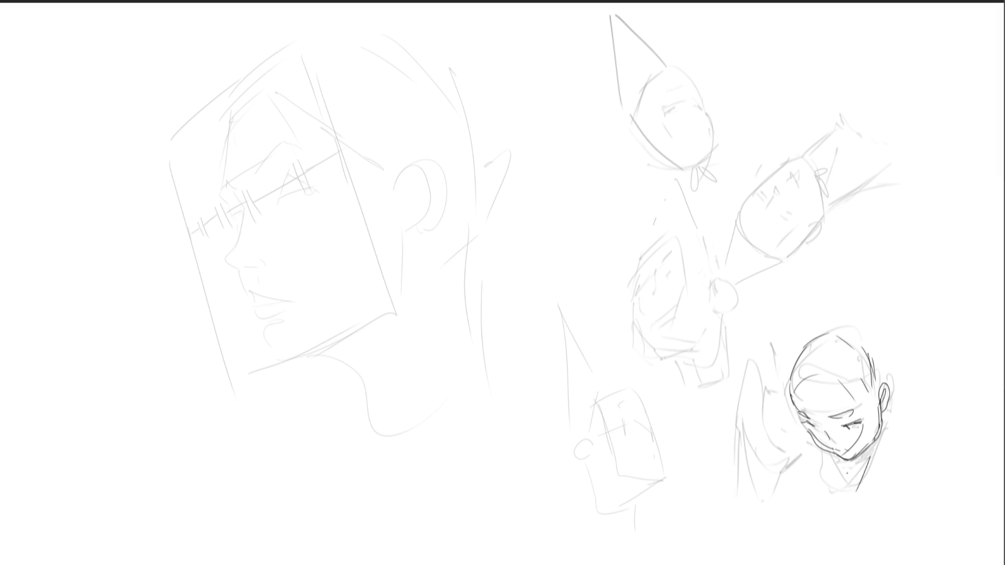
Ink the hatched neck, collar line and both raised shoulder and arm lines.
mouse_move(830, 451)
left_mouse_down()
mouse_move(855, 483)
mouse_move(846, 473)
left_mouse_up()
left_click_drag(847, 458, 852, 480)
left_click_drag(854, 458, 855, 479)
left_click_drag(857, 459, 860, 474)
mouse_move(873, 438)
left_mouse_down()
mouse_move(846, 496)
mouse_move(870, 482)
left_mouse_up()
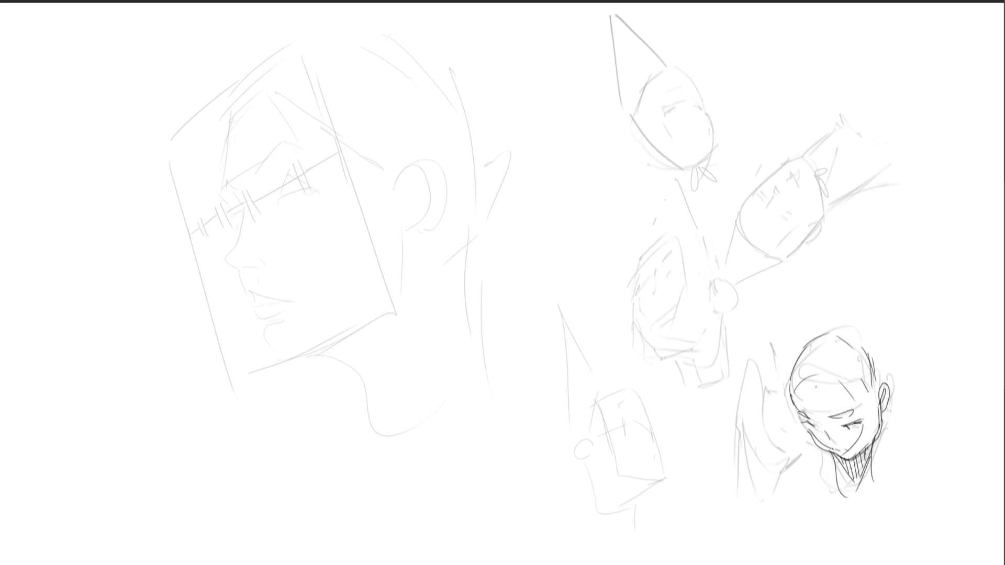
left_click_drag(827, 454, 826, 488)
mouse_move(793, 439)
left_mouse_down()
mouse_move(819, 456)
mouse_move(809, 472)
left_mouse_up()
left_click_drag(884, 432, 875, 463)
mouse_move(877, 441)
left_mouse_down()
mouse_move(872, 455)
mouse_move(887, 482)
left_mouse_up()
left_click_drag(884, 428, 920, 462)
left_click_drag(949, 373, 921, 465)
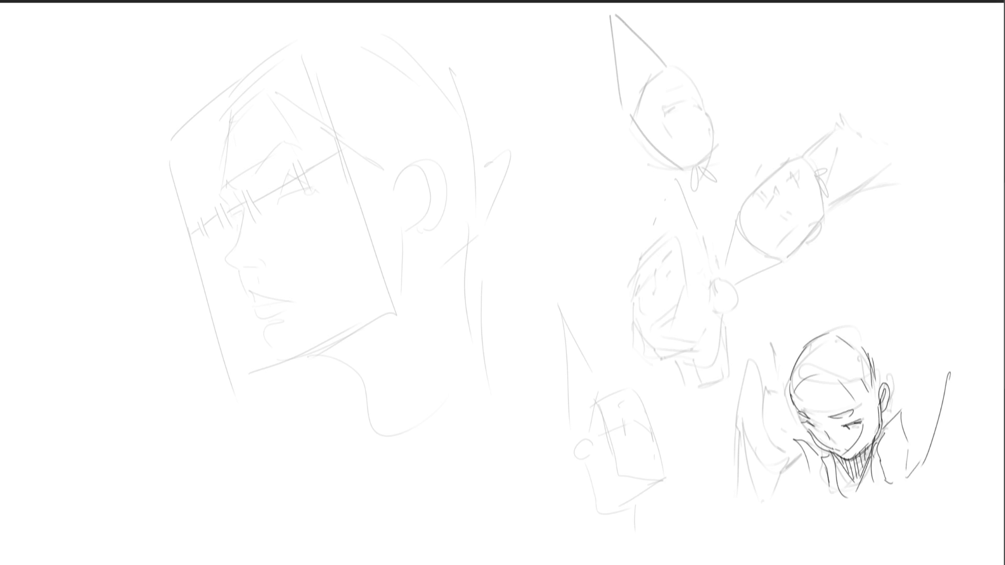
mouse_move(755, 384)
left_mouse_down()
mouse_move(795, 442)
mouse_move(787, 476)
left_mouse_up()
Draw the nose, face contour, mouth, eye and right side of the centre-right head.
left_click_drag(640, 291, 645, 291)
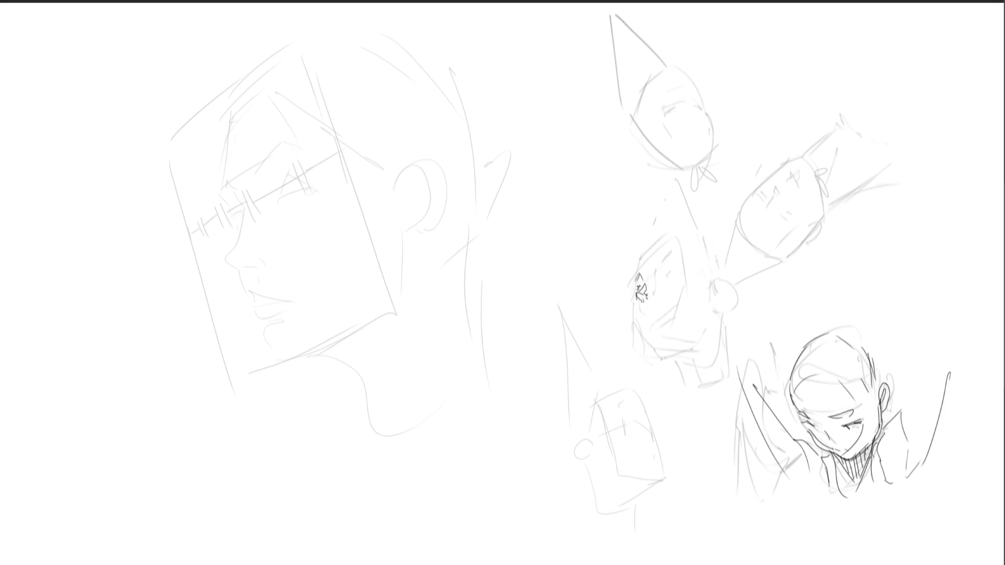
left_click_drag(634, 298, 645, 332)
mouse_move(646, 309)
left_mouse_down()
mouse_move(658, 306)
mouse_move(646, 335)
mouse_move(661, 338)
left_mouse_up()
mouse_move(661, 274)
left_mouse_down()
mouse_move(670, 270)
mouse_move(662, 256)
mouse_move(633, 284)
mouse_move(654, 240)
mouse_move(676, 254)
left_mouse_up()
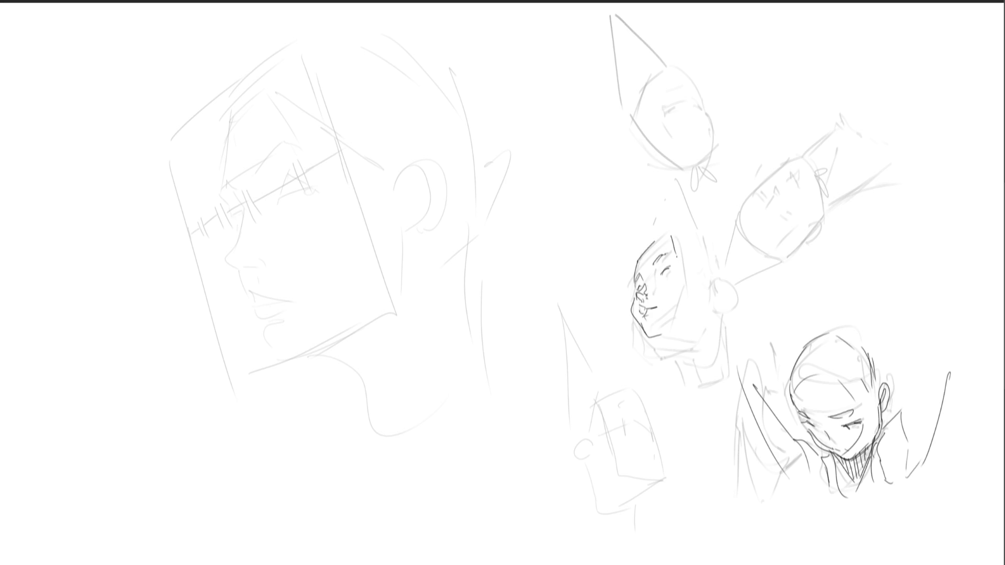
mouse_move(681, 270)
left_mouse_down()
mouse_move(662, 335)
mouse_move(679, 350)
mouse_move(662, 347)
mouse_move(700, 336)
left_mouse_up()
key("ctrl+z")
Add the small head's back jaw line, ear, top outline and neck lines.
left_click_drag(707, 297, 708, 329)
mouse_move(713, 285)
left_mouse_down()
mouse_move(729, 286)
mouse_move(711, 305)
mouse_move(722, 304)
mouse_move(725, 287)
left_mouse_up()
key("ctrl+z")
key("ctrl+z")
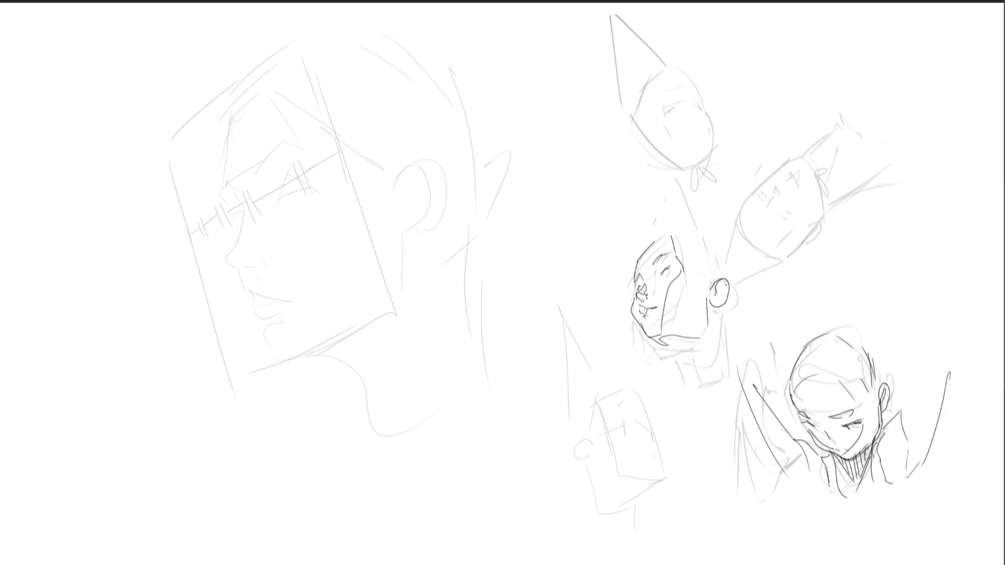
mouse_move(688, 234)
left_mouse_down()
mouse_move(728, 285)
mouse_move(713, 355)
mouse_move(675, 352)
mouse_move(696, 352)
mouse_move(686, 389)
left_mouse_up()
left_click_drag(720, 326, 719, 382)
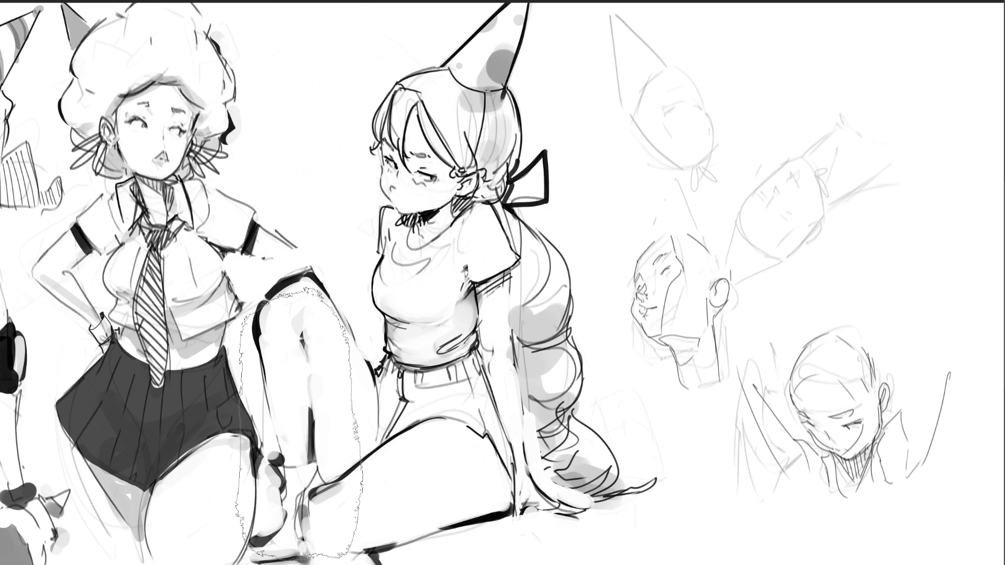
Deselect the raised leg with Ctrl+D, then test and undo strokes over the right-hand heads.
key("ctrl+d")
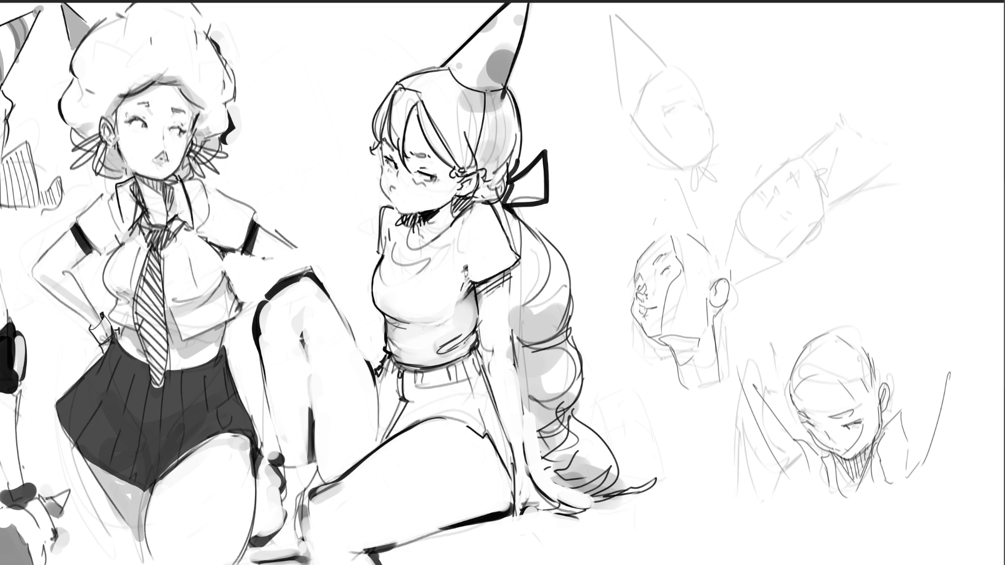
left_click_drag(754, 157, 786, 288)
key("ctrl+z")
Sketch a new upper-right head with an inner arc, eye line and red zigzag guideline.
mouse_move(761, 62)
left_mouse_down()
mouse_move(771, 121)
mouse_move(812, 23)
mouse_move(871, 112)
mouse_move(778, 152)
left_mouse_up()
mouse_move(837, 71)
left_mouse_down()
mouse_move(870, 58)
mouse_move(875, 69)
mouse_move(857, 60)
left_mouse_up()
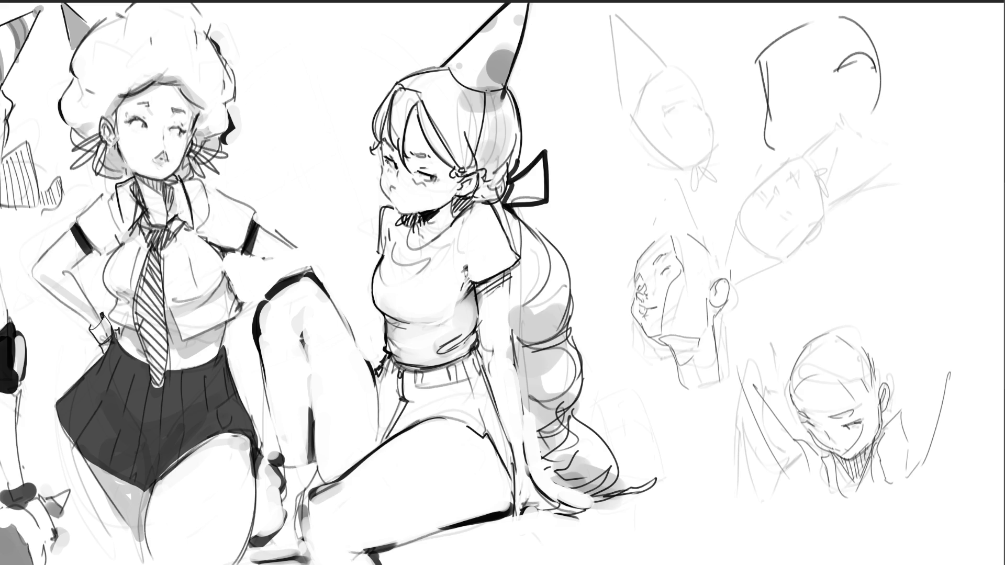
left_click_drag(774, 91, 788, 88)
mouse_move(741, 100)
left_mouse_down()
mouse_move(756, 91)
mouse_move(741, 104)
left_mouse_up()
key("ctrl+z")
key("ctrl+z")
mouse_move(764, 95)
left_mouse_down()
mouse_move(793, 97)
mouse_move(791, 85)
mouse_move(812, 77)
mouse_move(821, 86)
mouse_move(874, 52)
mouse_move(873, 76)
mouse_move(900, 46)
mouse_move(903, 31)
mouse_move(891, 29)
left_mouse_up()
Add curved strokes to the right of the new head and below the red mark.
left_click_drag(901, 64, 884, 132)
mouse_move(917, 97)
left_mouse_down()
mouse_move(911, 106)
mouse_move(935, 111)
mouse_move(915, 144)
left_mouse_up()
key("ctrl+z")
key("ctrl+z")
left_click_drag(797, 82, 792, 112)
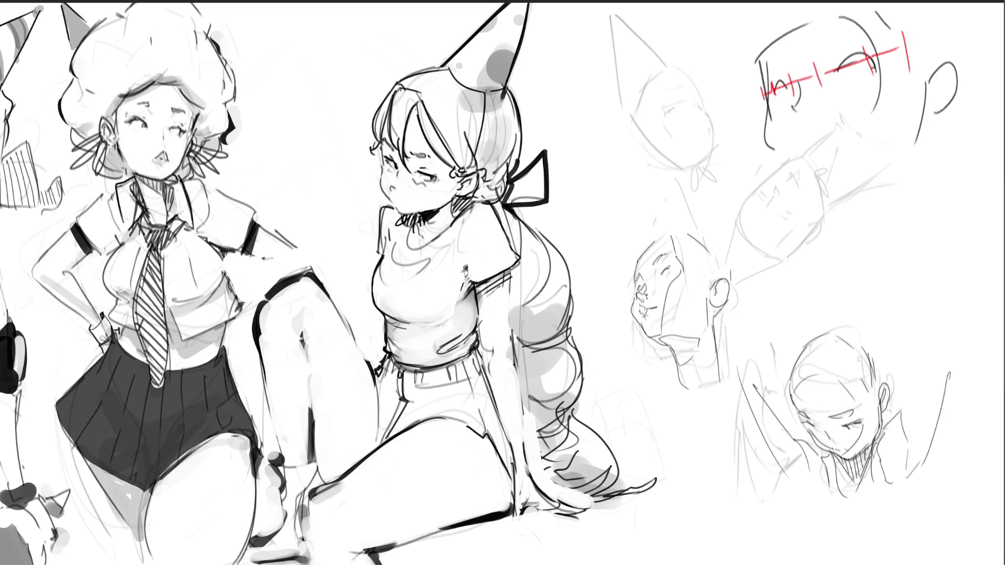
Ink an eye line, eyebrow and curved right side on the rough face sketch.
left_click_drag(664, 114, 675, 114)
mouse_move(684, 74)
left_mouse_down()
mouse_move(714, 156)
mouse_move(688, 168)
left_mouse_up()
mouse_move(670, 97)
left_mouse_down()
mouse_move(678, 94)
mouse_move(645, 87)
mouse_move(656, 116)
mouse_move(708, 158)
left_mouse_up()
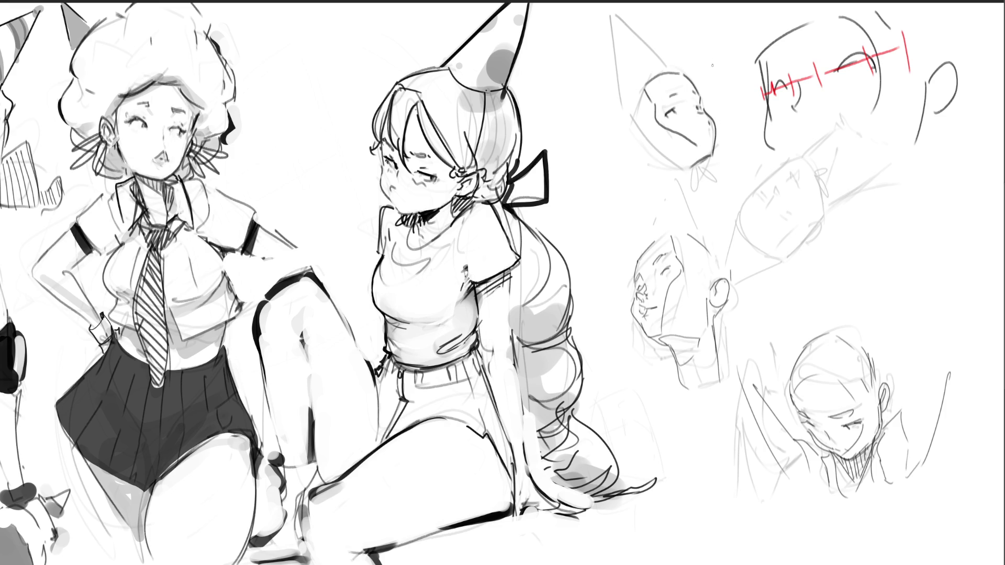
Add an ear and neck lines to the top head, then letter B and R beside the ribbon.
mouse_move(642, 136)
left_mouse_down()
mouse_move(634, 148)
mouse_move(653, 152)
left_mouse_up()
left_click_drag(699, 158, 703, 184)
left_click_drag(658, 158, 677, 192)
mouse_move(547, 105)
left_mouse_down()
mouse_move(548, 135)
mouse_move(570, 175)
left_mouse_up()
mouse_move(552, 151)
left_mouse_down()
mouse_move(585, 148)
mouse_move(593, 175)
mouse_move(581, 220)
left_mouse_up()
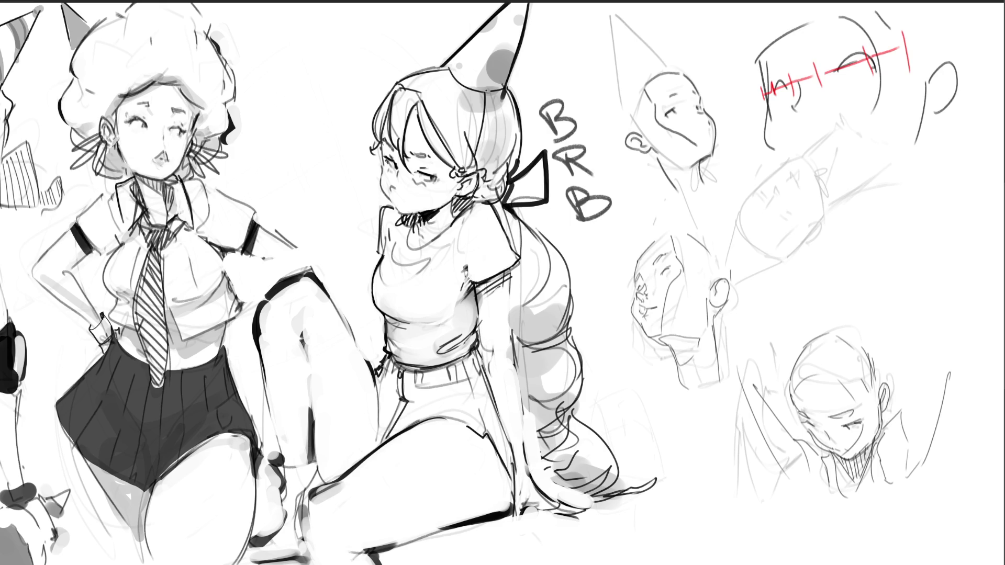
Strike a slash beside the BRB lettering, then undo the lettering stroke by stroke.
left_click_drag(635, 181, 615, 244)
key("ctrl+z")
key("ctrl+z")
key("ctrl+z")
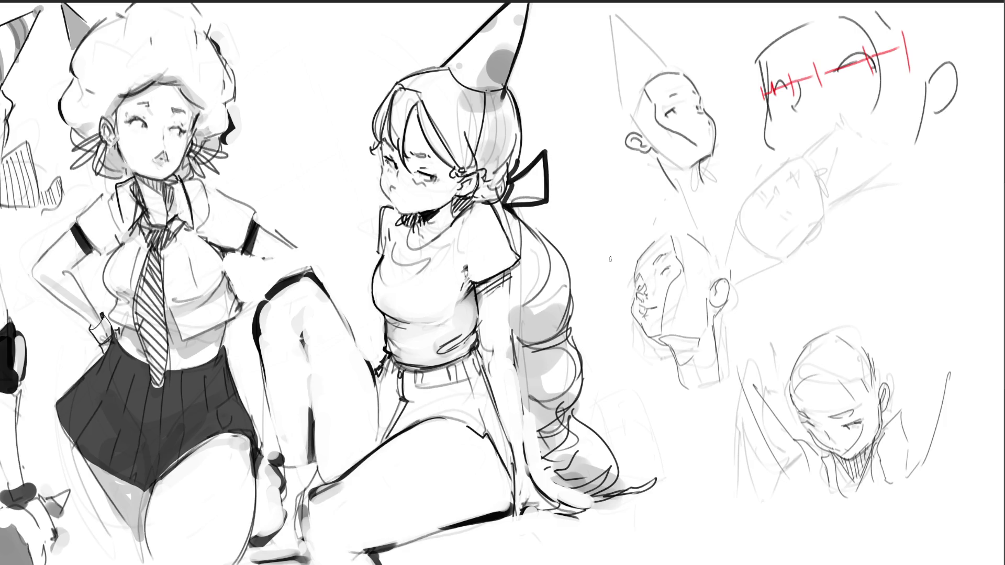
Ink a dark outline, firm lower jaw and an eye line over the faint tilted head.
mouse_move(739, 213)
left_mouse_down()
mouse_move(788, 157)
mouse_move(806, 154)
mouse_move(826, 211)
left_mouse_up()
left_click_drag(744, 232, 774, 251)
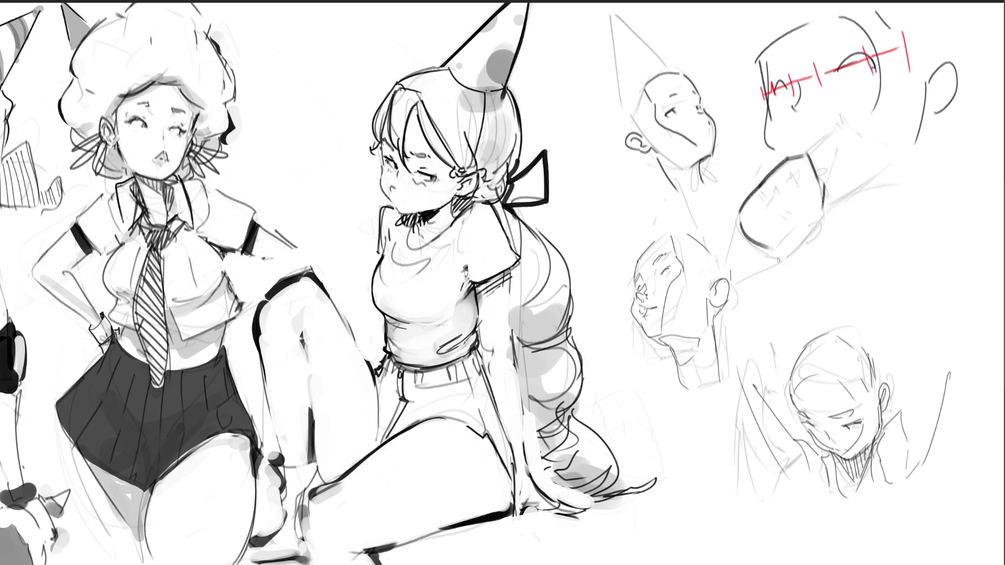
key("ctrl+z")
mouse_move(736, 223)
left_mouse_down()
mouse_move(768, 246)
mouse_move(760, 259)
left_mouse_up()
mouse_move(814, 227)
left_mouse_down()
mouse_move(798, 243)
mouse_move(825, 210)
left_mouse_up()
key("ctrl+z")
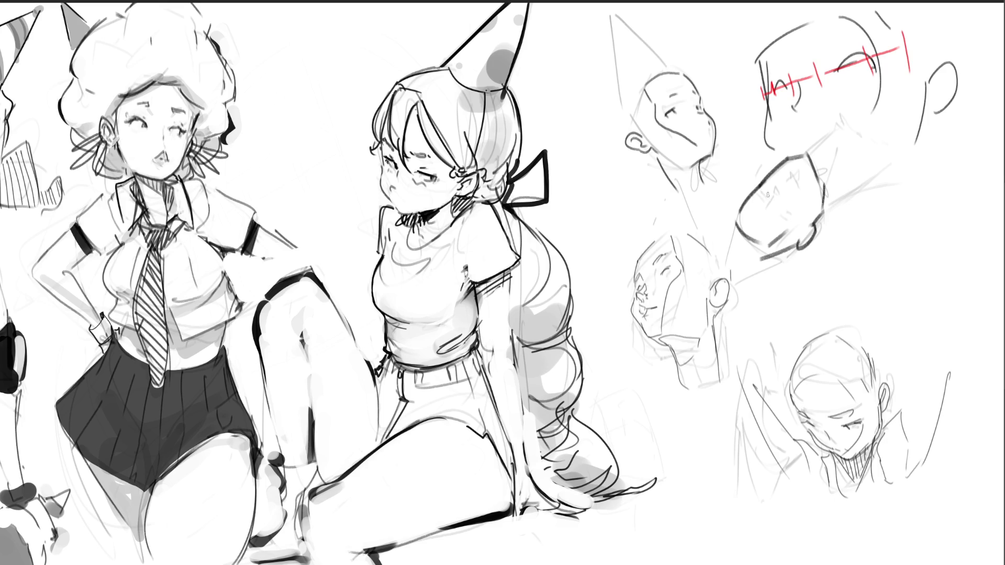
mouse_move(777, 206)
left_mouse_down()
mouse_move(788, 217)
mouse_move(761, 208)
mouse_move(778, 228)
left_mouse_up()
Give the tilted head an eye mark and neck, and outline a new face beside it.
mouse_move(770, 189)
left_mouse_down()
mouse_move(779, 200)
mouse_move(796, 186)
left_mouse_up()
mouse_move(735, 223)
left_mouse_down()
mouse_move(721, 259)
mouse_move(766, 264)
mouse_move(736, 290)
left_mouse_up()
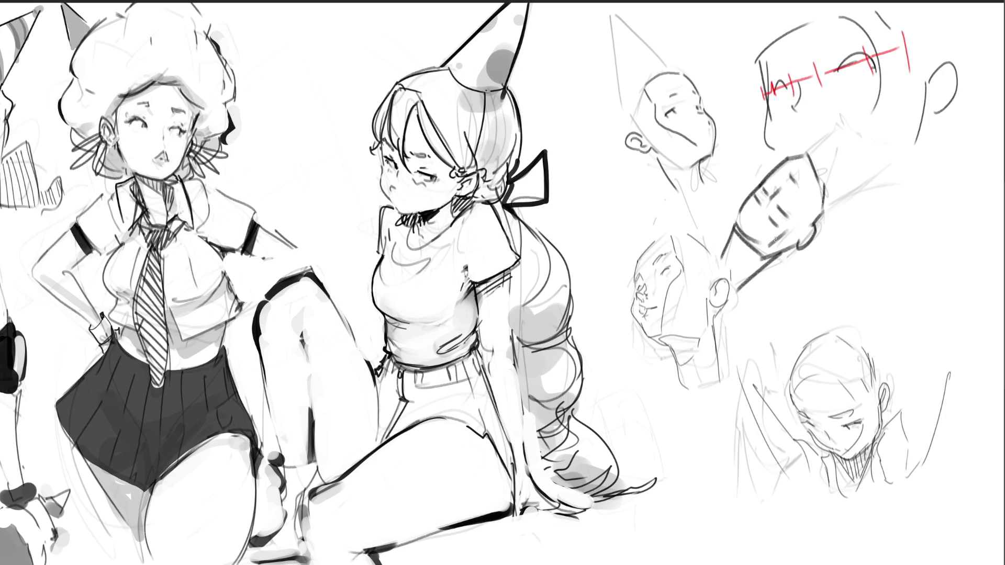
left_click_drag(867, 235, 859, 281)
mouse_move(865, 235)
left_mouse_down()
mouse_move(900, 212)
mouse_move(919, 284)
left_mouse_up()
mouse_move(889, 240)
left_mouse_down()
mouse_move(888, 250)
mouse_move(901, 239)
mouse_move(914, 273)
mouse_move(913, 313)
left_mouse_up()
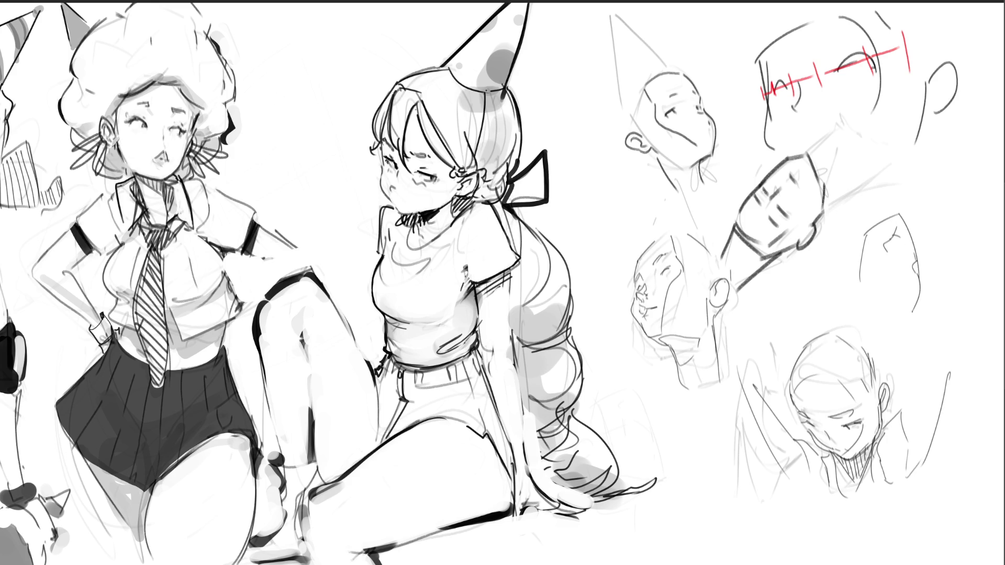
mouse_move(856, 297)
left_mouse_down()
mouse_move(898, 310)
mouse_move(880, 321)
left_mouse_up()
Add a nose contour, brow mark and eye mark to the new face.
left_click_drag(914, 262, 915, 287)
mouse_move(899, 244)
left_mouse_down()
mouse_move(892, 257)
mouse_move(917, 272)
left_mouse_up()
mouse_move(901, 236)
left_mouse_down()
mouse_move(887, 292)
mouse_move(909, 296)
left_mouse_up()
Redraw the new face's cheek, add an ear, and fade the right-hand head sketches with the eraser.
key("ctrl+z")
key("ctrl+z")
left_click_drag(889, 257, 909, 291)
mouse_move(853, 256)
left_mouse_down()
mouse_move(843, 277)
mouse_move(864, 264)
mouse_move(848, 272)
mouse_move(845, 263)
left_mouse_up()
key("ctrl+z")
key("ctrl+z")
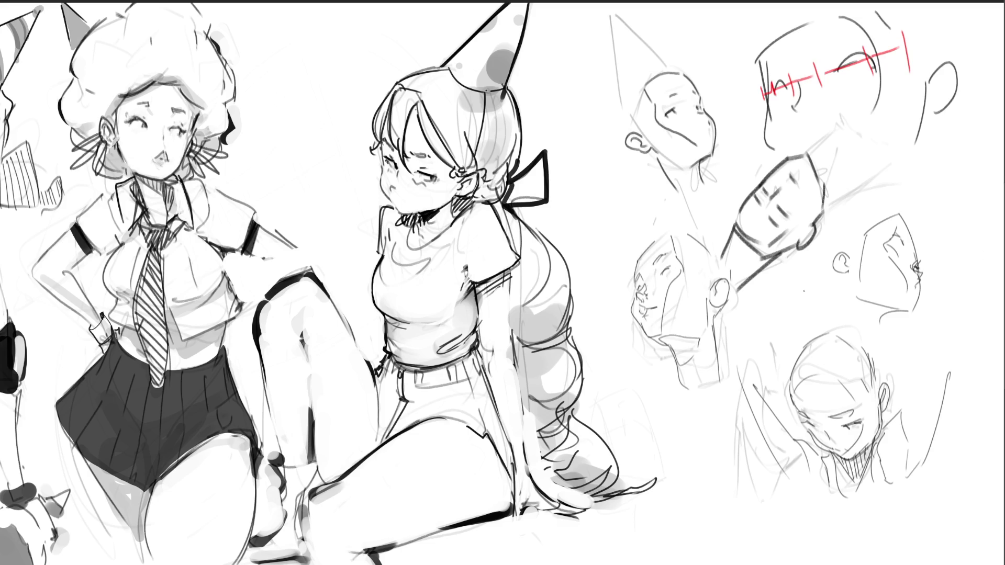
key("e")
mouse_move(809, 289)
left_mouse_down()
mouse_move(867, 82)
mouse_move(678, 89)
mouse_move(830, 128)
mouse_move(868, 213)
mouse_move(785, 299)
mouse_move(722, 175)
mouse_move(854, 152)
mouse_move(729, 101)
mouse_move(908, 197)
mouse_move(886, 460)
mouse_move(701, 426)
mouse_move(684, 305)
left_mouse_up()
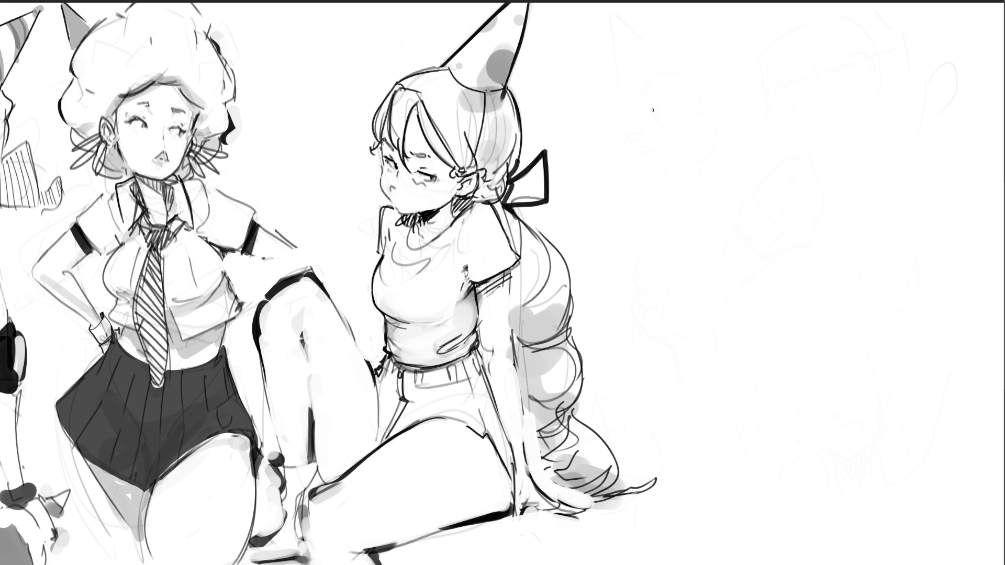
Draw three straight vertical guide lines across the cleared area.
mouse_move(646, 81)
left_mouse_down()
mouse_move(656, 204)
mouse_move(664, 57)
mouse_move(728, 36)
mouse_move(799, 233)
left_mouse_up()
key("ctrl+z")
key("ctrl+z")
key("ctrl+z")
left_click_drag(654, 49, 653, 356)
left_click_drag(731, 42, 731, 364)
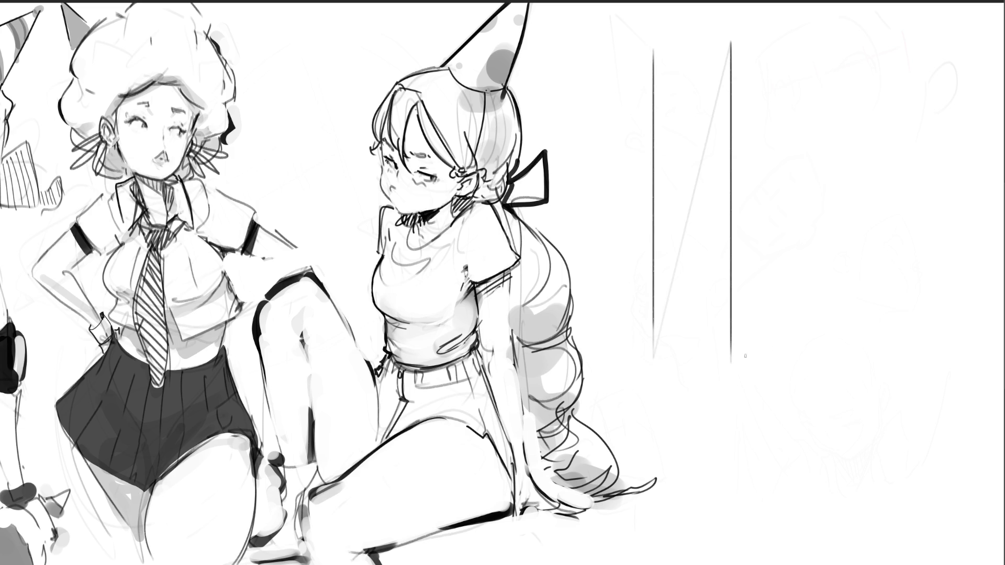
left_click_drag(806, 42, 806, 384)
key("ctrl+z")
left_click_drag(817, 38, 817, 363)
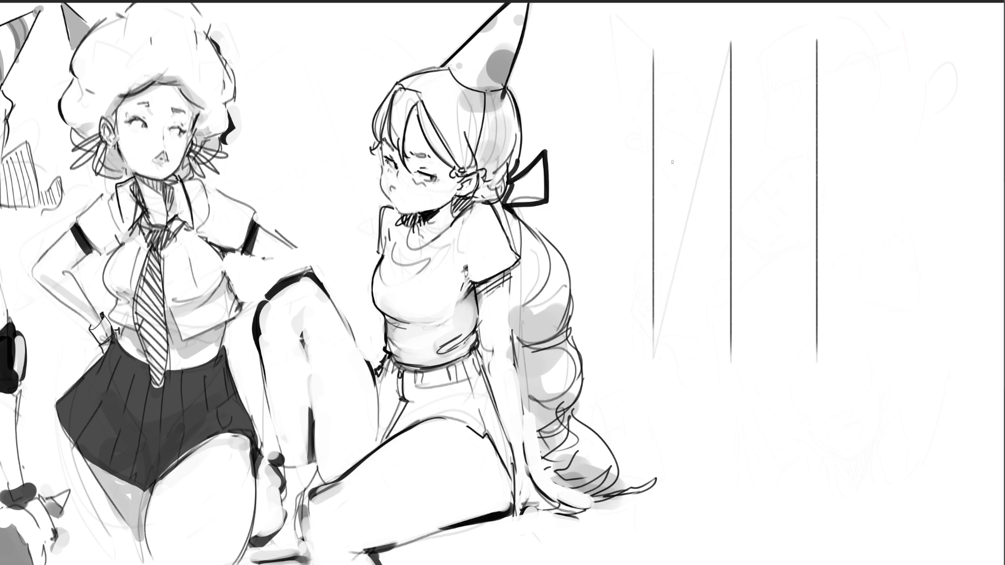
Draw two short horizontal dashes between the guide lines.
left_click_drag(657, 155, 697, 154)
key("ctrl+z")
left_click_drag(770, 151, 813, 150)
key("ctrl+z")
Add vertical guide lines at the far right and far left.
left_click_drag(855, 42, 855, 335)
left_click_drag(617, 48, 617, 340)
key("ctrl+z")
left_click_drag(608, 55, 609, 338)
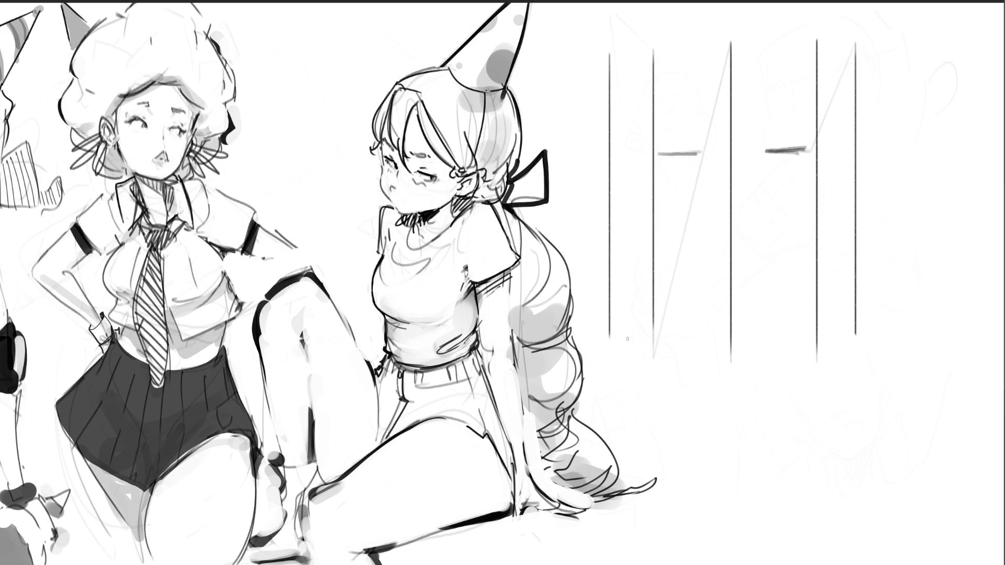
Draw a circle between the dashes with arches linking it into a loop.
mouse_move(705, 153)
left_mouse_down()
mouse_move(731, 123)
mouse_move(708, 166)
mouse_move(656, 137)
mouse_move(691, 172)
left_mouse_up()
key("ctrl+z")
mouse_move(702, 135)
left_mouse_down()
mouse_move(654, 140)
mouse_move(701, 153)
left_mouse_up()
mouse_move(768, 144)
left_mouse_down()
mouse_move(769, 126)
mouse_move(769, 157)
mouse_move(793, 117)
mouse_move(773, 165)
left_mouse_up()
Add loops at both ends of the circle row and ears on both sides of the face.
key("ctrl+z")
left_click_drag(648, 152, 631, 160)
mouse_move(817, 147)
left_mouse_down()
mouse_move(854, 146)
mouse_move(824, 160)
left_mouse_up()
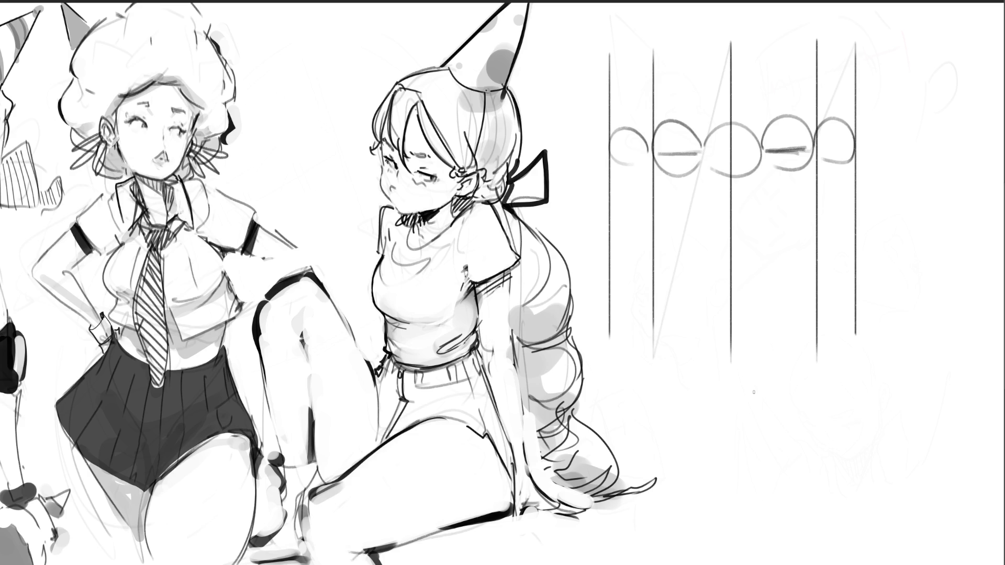
mouse_move(856, 183)
left_mouse_down()
mouse_move(864, 148)
mouse_move(864, 224)
left_mouse_up()
mouse_move(610, 179)
left_mouse_down()
mouse_move(599, 153)
mouse_move(612, 222)
left_mouse_up()
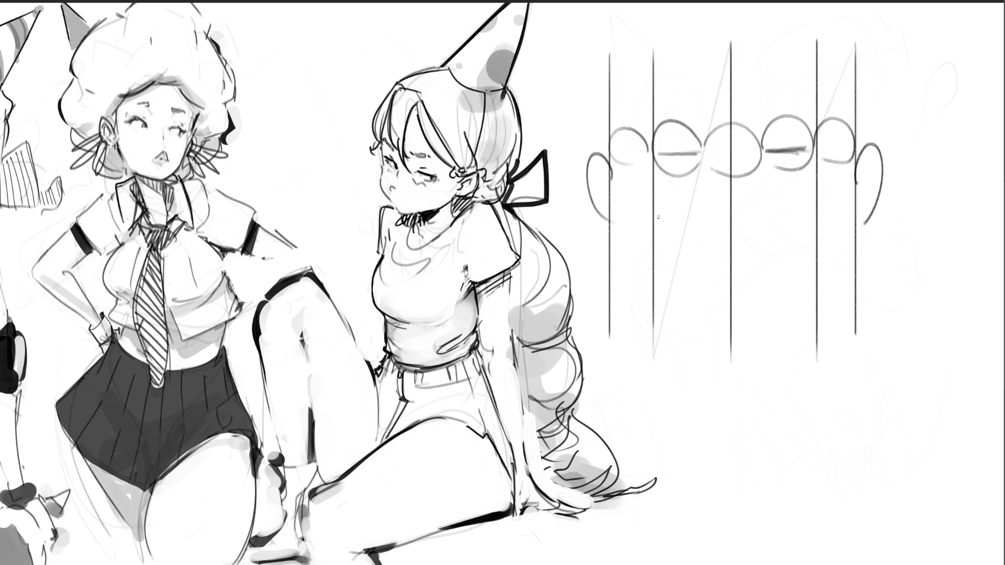
Sketch the wide grinning mouth curves below the eyes, down toward the chin.
mouse_move(618, 168)
left_mouse_down()
mouse_move(635, 239)
mouse_move(701, 197)
mouse_move(735, 208)
left_mouse_up()
mouse_move(711, 198)
left_mouse_down()
mouse_move(730, 182)
mouse_move(759, 212)
mouse_move(848, 175)
mouse_move(849, 225)
left_mouse_up()
mouse_move(637, 231)
left_mouse_down()
mouse_move(669, 265)
mouse_move(806, 253)
left_mouse_up()
left_click_drag(852, 218, 769, 295)
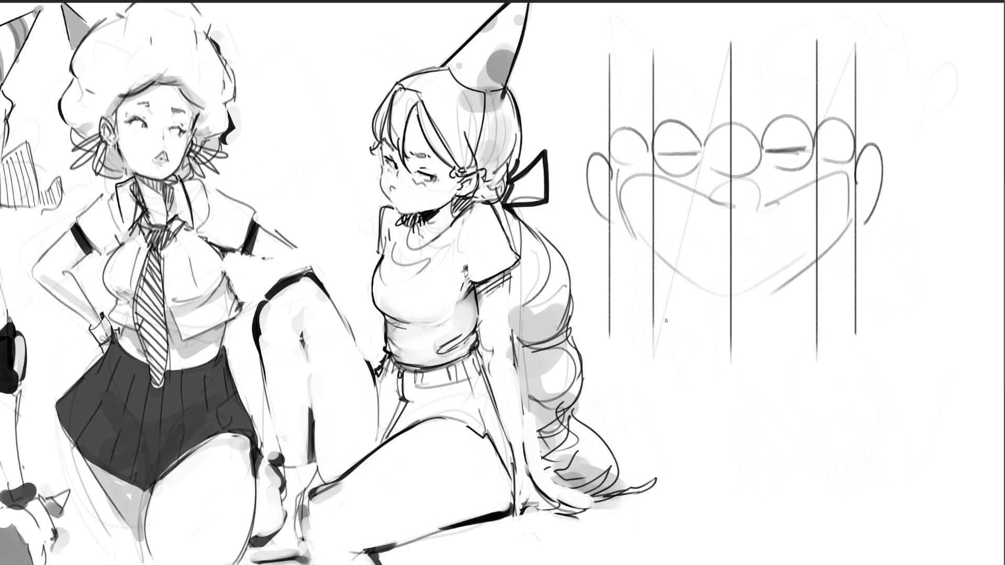
Sketch the jaw and chin outline and the domed top of the head.
left_click_drag(610, 214, 658, 325)
mouse_move(629, 238)
left_mouse_down()
mouse_move(722, 356)
mouse_move(791, 339)
left_mouse_up()
mouse_move(859, 230)
left_mouse_down()
mouse_move(840, 314)
mouse_move(810, 345)
left_mouse_up()
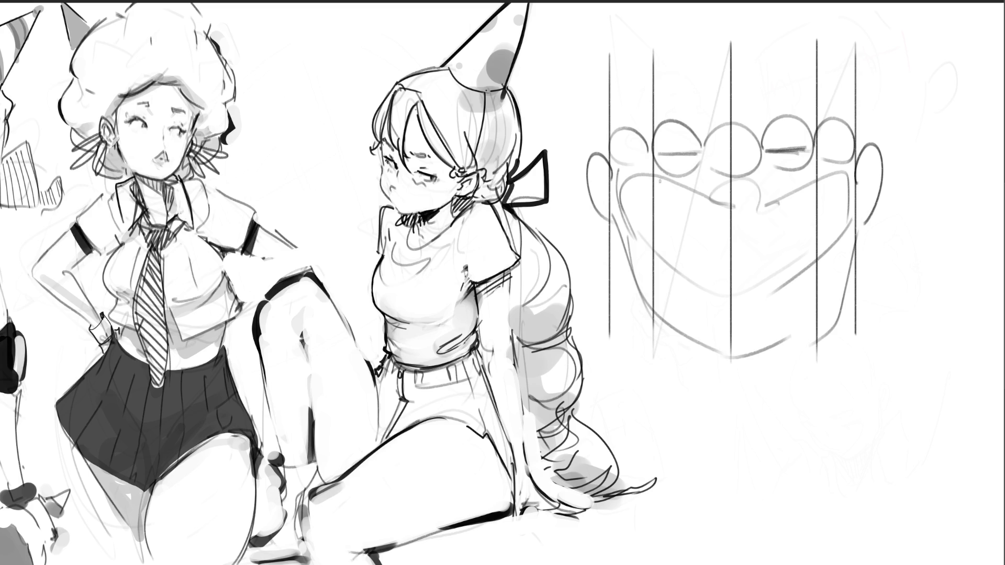
mouse_move(635, 50)
left_mouse_down()
mouse_move(633, 124)
mouse_move(791, 50)
mouse_move(815, 122)
left_mouse_up()
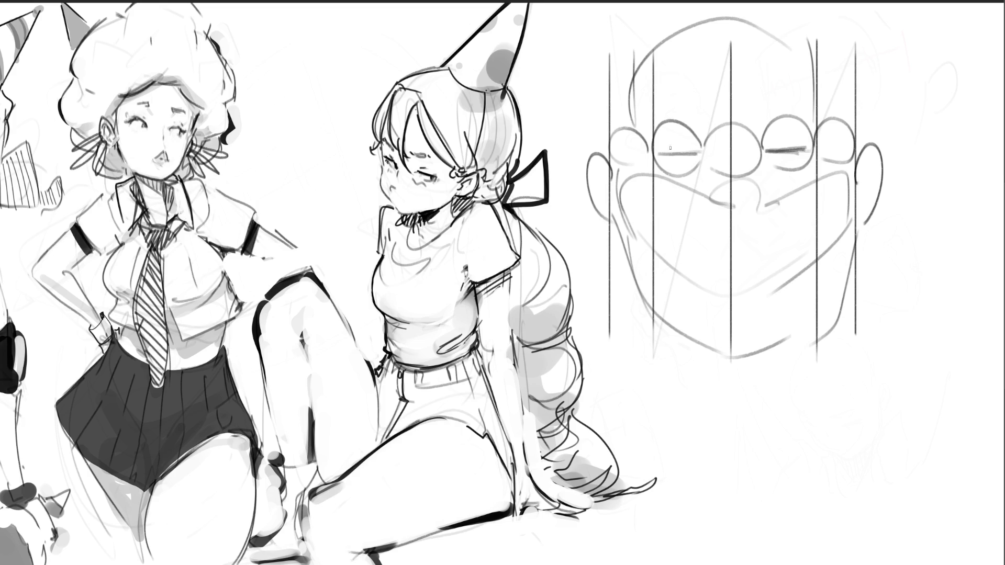
Mark both eyes with X's and add thick, curled eyebrows above them.
mouse_move(663, 142)
left_mouse_down()
mouse_move(688, 165)
mouse_move(665, 169)
left_mouse_up()
left_click_drag(775, 140, 795, 159)
left_click_drag(794, 139, 776, 162)
mouse_move(652, 116)
left_mouse_down()
mouse_move(702, 102)
mouse_move(640, 119)
left_mouse_up()
mouse_move(753, 97)
left_mouse_down()
mouse_move(809, 114)
mouse_move(817, 107)
left_mouse_up()
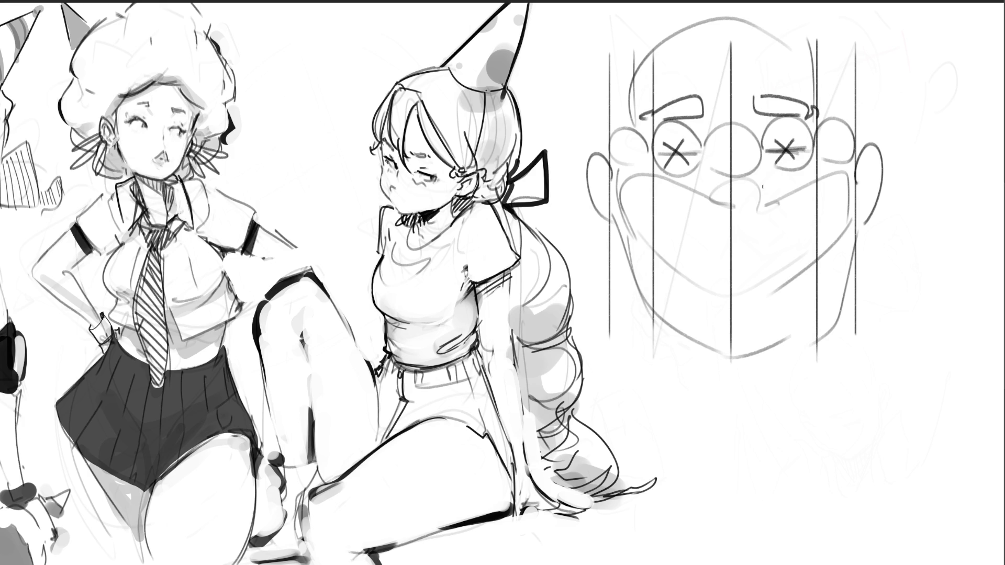
Ink the round nose bottom with nostril flares and a smile line below.
mouse_move(725, 202)
left_mouse_down()
mouse_move(718, 239)
mouse_move(749, 209)
mouse_move(734, 199)
left_mouse_up()
mouse_move(717, 236)
left_mouse_down()
mouse_move(753, 233)
mouse_move(700, 228)
mouse_move(716, 239)
left_mouse_up()
mouse_move(752, 217)
left_mouse_down()
mouse_move(765, 226)
mouse_move(748, 240)
left_mouse_up()
mouse_move(670, 251)
left_mouse_down()
mouse_move(671, 278)
mouse_move(788, 278)
mouse_move(810, 261)
mouse_move(814, 287)
left_mouse_up()
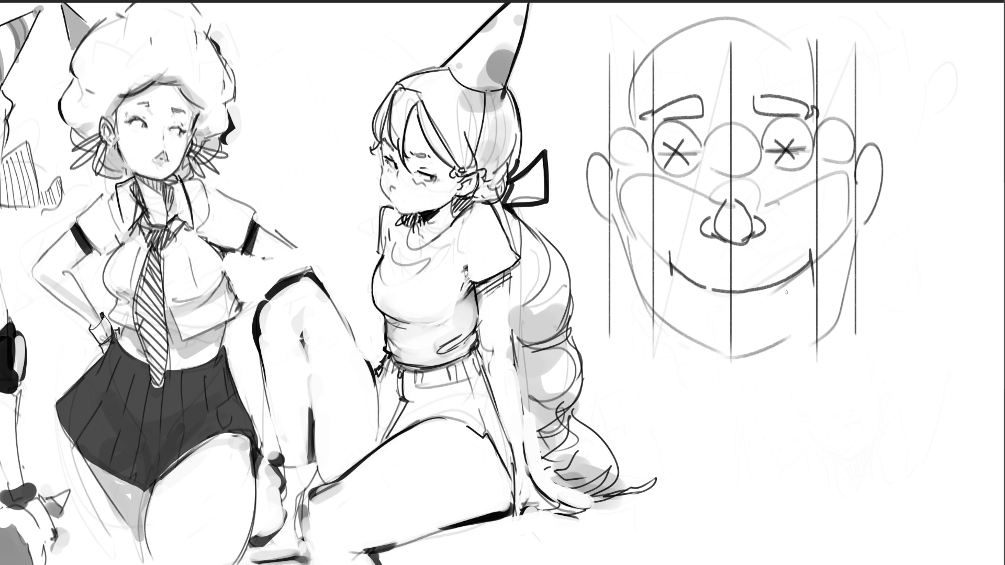
Ink the grin's upper lip, corner accents and inner lower line.
left_click_drag(677, 269, 809, 265)
left_click_drag(690, 268, 702, 282)
left_click_drag(786, 266, 787, 275)
left_click_drag(699, 280, 764, 282)
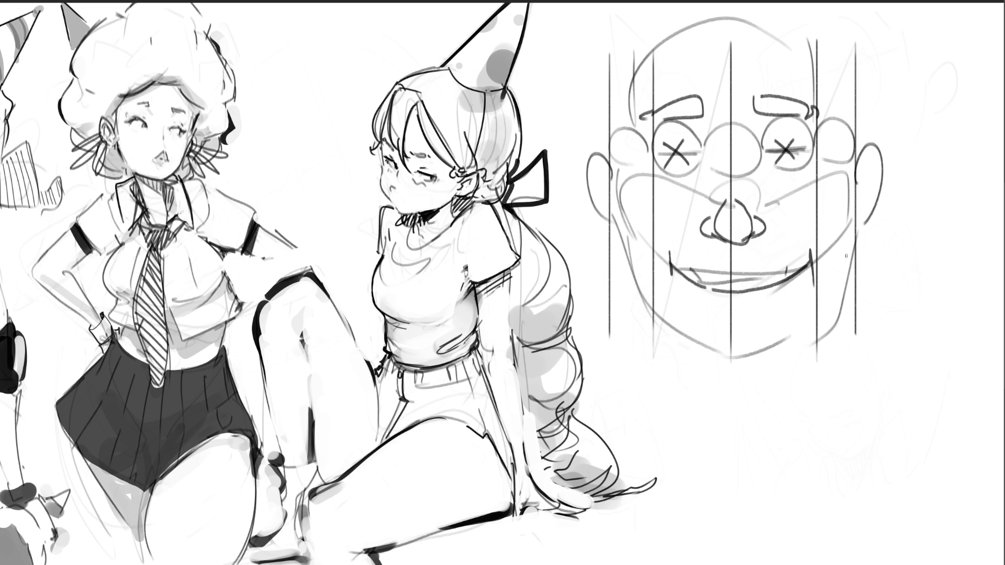
Draw a rectangular chin shape and darken both jaw contours down to the chin.
left_click_drag(715, 346, 710, 323)
mouse_move(710, 323)
left_mouse_down()
mouse_move(766, 321)
mouse_move(770, 356)
left_mouse_up()
mouse_move(716, 356)
left_mouse_down()
mouse_move(780, 356)
mouse_move(833, 302)
left_mouse_up()
left_click_drag(859, 219, 810, 319)
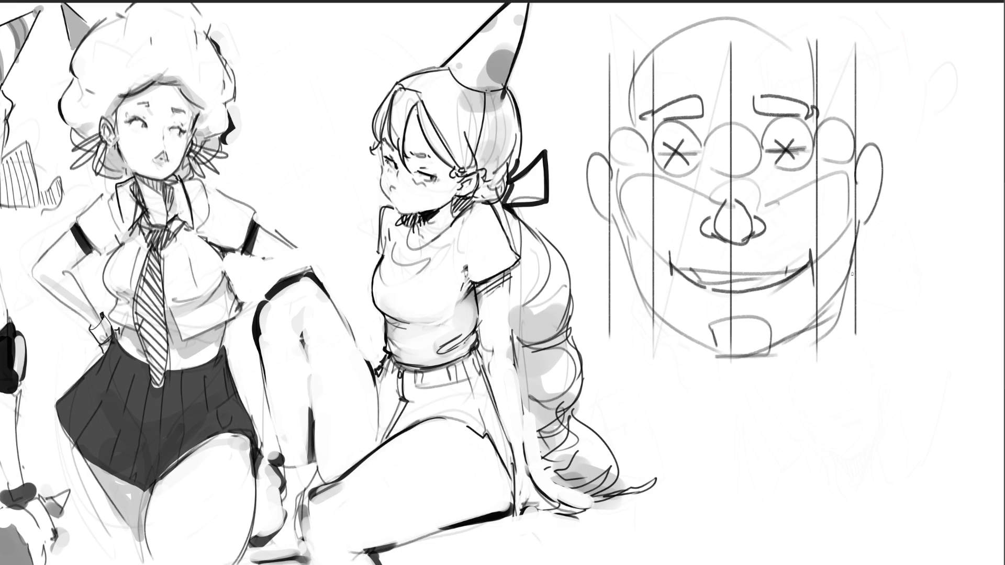
mouse_move(857, 226)
left_mouse_down()
mouse_move(850, 279)
mouse_move(776, 348)
left_mouse_up()
left_click_drag(834, 310, 792, 335)
mouse_move(606, 208)
left_mouse_down()
mouse_move(632, 285)
mouse_move(682, 332)
left_mouse_up()
left_click_drag(628, 274, 719, 356)
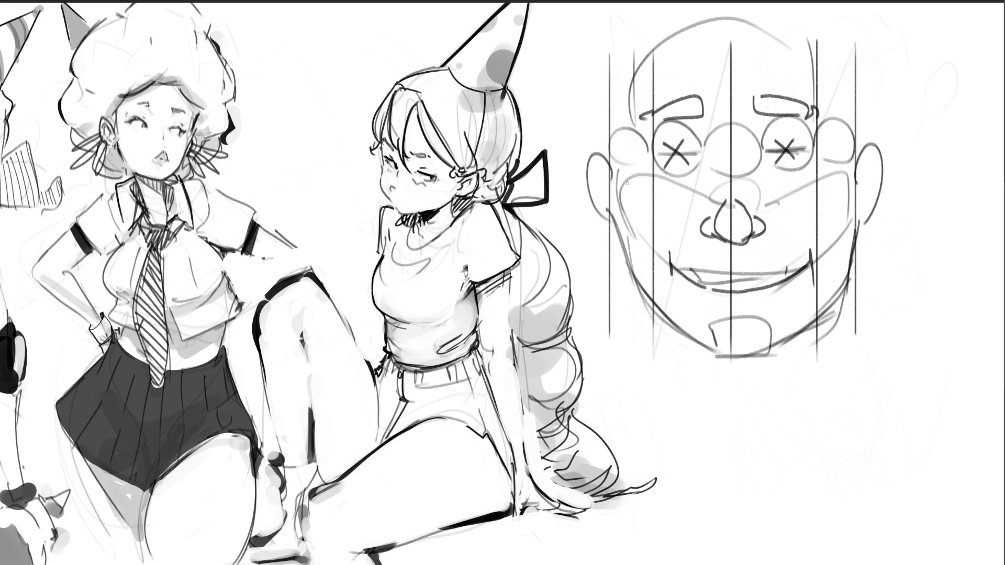
Add vertical strokes along the face's left edge and outside the right ear.
left_click_drag(621, 162, 615, 186)
left_click_drag(617, 143, 611, 191)
left_click_drag(611, 49, 619, 168)
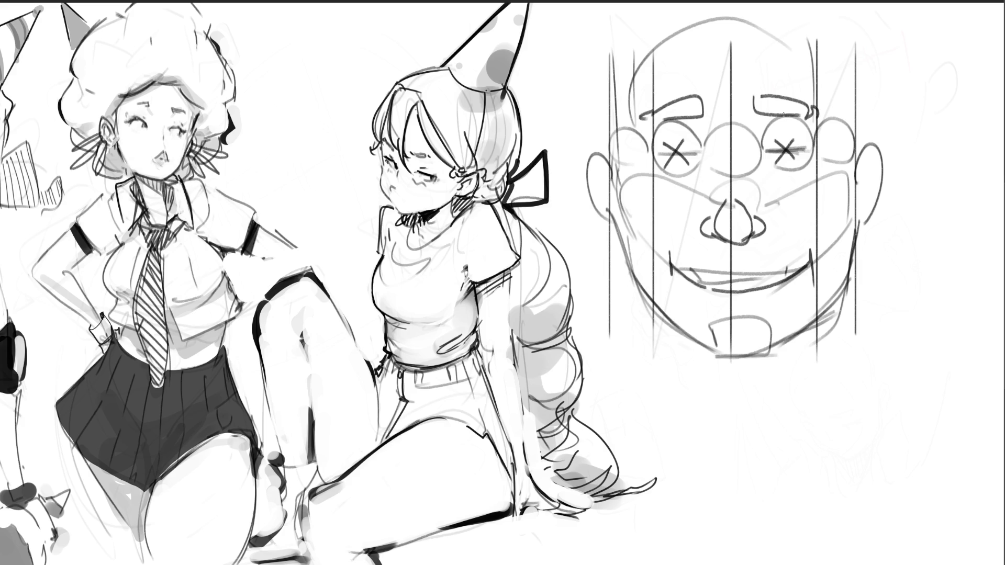
left_click_drag(856, 42, 854, 270)
left_click_drag(877, 141, 873, 256)
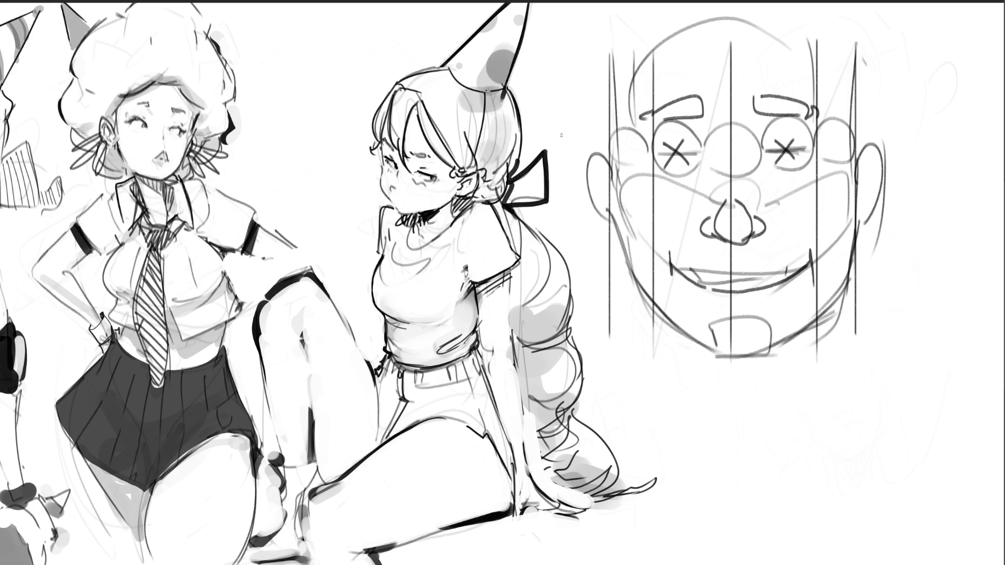
Re-sketch arcs over the head top and refine its left side.
mouse_move(632, 51)
left_mouse_down()
mouse_move(719, 8)
mouse_move(801, 16)
mouse_move(810, 33)
mouse_move(683, 2)
left_mouse_up()
left_click_drag(744, 6, 859, 52)
mouse_move(639, 46)
left_mouse_down()
mouse_move(793, 13)
mouse_move(701, 15)
left_mouse_up()
mouse_move(800, 17)
left_mouse_down()
mouse_move(856, 49)
mouse_move(767, 24)
left_mouse_up()
left_click_drag(633, 21, 624, 73)
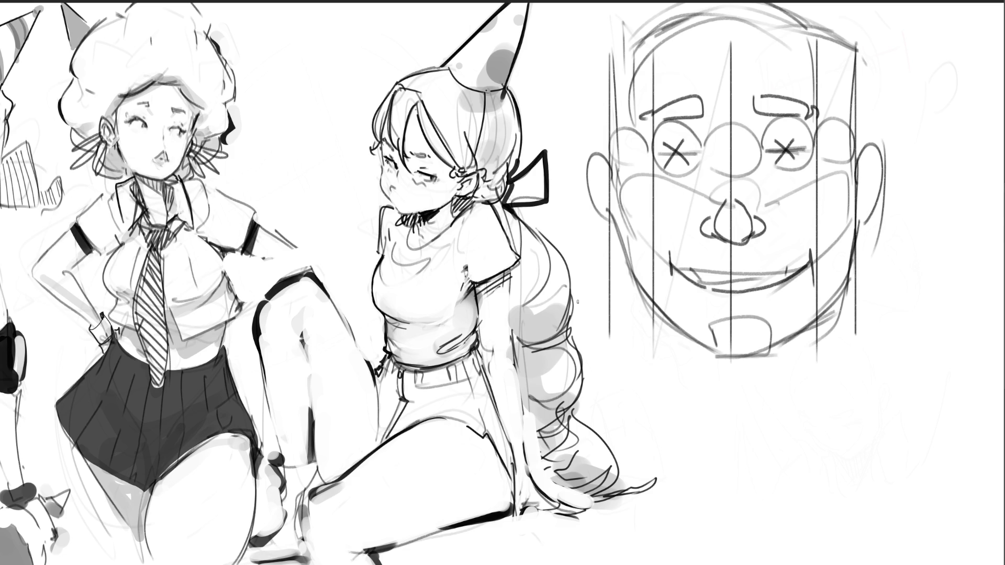
Sketch the jaw lines, crossing neck construction lines and both sides of the neck.
mouse_move(624, 221)
left_mouse_down()
mouse_move(671, 475)
mouse_move(780, 434)
left_mouse_up()
mouse_move(854, 206)
left_mouse_down()
mouse_move(797, 500)
mouse_move(675, 345)
left_mouse_up()
left_click_drag(640, 300, 726, 512)
left_click_drag(809, 387, 787, 443)
left_click_drag(843, 287, 786, 416)
left_click_drag(770, 464, 740, 537)
left_click_drag(700, 402, 725, 465)
left_click_drag(662, 314, 689, 376)
left_click_drag(677, 330, 736, 422)
left_click_drag(816, 347, 735, 433)
left_click_drag(831, 322, 732, 459)
mouse_move(844, 277)
left_mouse_down()
mouse_move(839, 390)
mouse_move(915, 488)
left_mouse_up()
left_click_drag(622, 392, 654, 463)
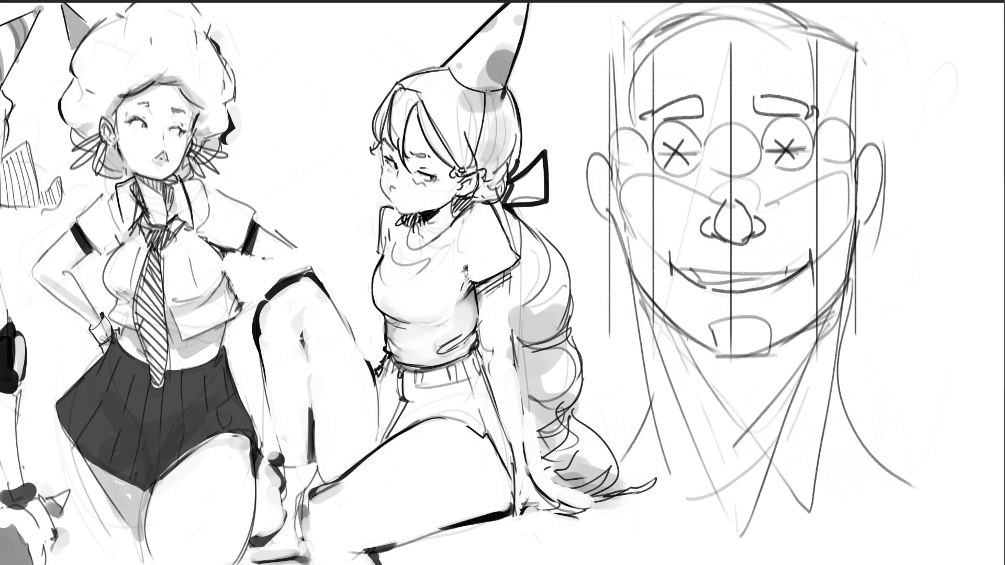
Hatch the beard under the chin with vertical strokes from left to the right jaw.
mouse_move(689, 340)
left_mouse_down()
mouse_move(702, 376)
mouse_move(707, 369)
left_mouse_up()
left_click_drag(709, 354, 709, 396)
left_click_drag(720, 358, 721, 396)
left_click_drag(728, 358, 738, 426)
mouse_move(743, 352)
left_mouse_down()
mouse_move(744, 425)
mouse_move(769, 412)
left_mouse_up()
left_click_drag(773, 339, 775, 398)
mouse_move(780, 343)
left_mouse_down()
mouse_move(782, 396)
mouse_move(790, 385)
left_mouse_up()
mouse_move(796, 334)
left_mouse_down()
mouse_move(797, 377)
mouse_move(800, 366)
left_mouse_up()
left_click_drag(813, 330, 810, 348)
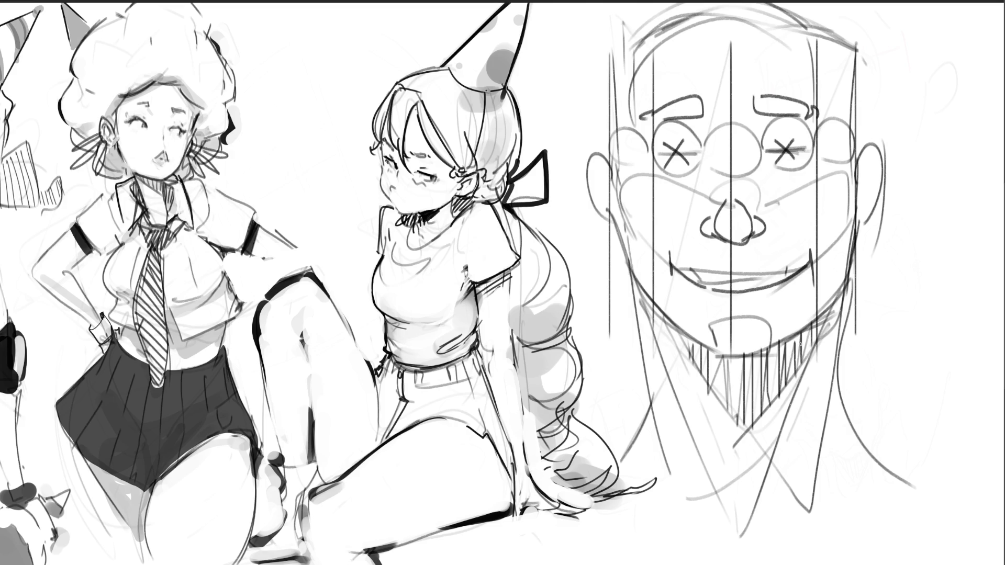
Extend the vertical beard hatching over the collar and along both sides of the neck.
left_click_drag(790, 485, 789, 516)
mouse_move(793, 463)
left_mouse_down()
mouse_move(792, 495)
mouse_move(795, 483)
left_mouse_up()
left_click_drag(801, 454, 800, 484)
left_click_drag(805, 433, 803, 482)
left_click_drag(811, 413, 809, 458)
left_click_drag(815, 395, 812, 453)
mouse_move(824, 372)
left_mouse_down()
mouse_move(820, 437)
mouse_move(821, 419)
left_mouse_up()
left_click_drag(840, 314, 822, 419)
left_click_drag(662, 360, 672, 428)
left_click_drag(687, 410, 696, 486)
left_click_drag(710, 470, 721, 521)
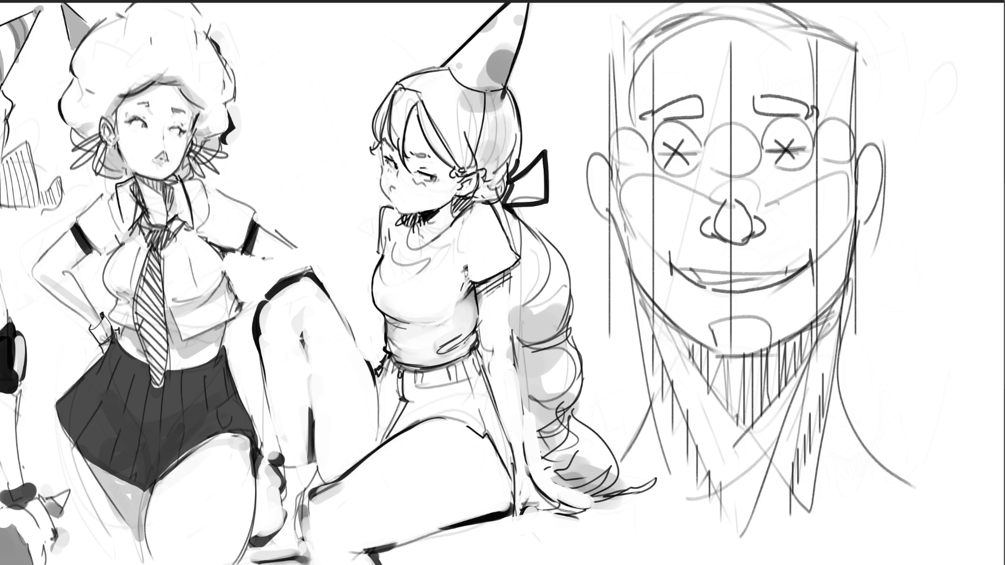
Darken both eyes into squints, then fit the whole canvas to the screen.
mouse_move(685, 149)
left_mouse_down()
mouse_move(651, 157)
mouse_move(697, 136)
left_mouse_up()
left_click_drag(643, 155, 701, 141)
mouse_move(701, 164)
left_mouse_down()
mouse_move(650, 159)
mouse_move(691, 167)
left_mouse_up()
left_click_drag(764, 157, 808, 153)
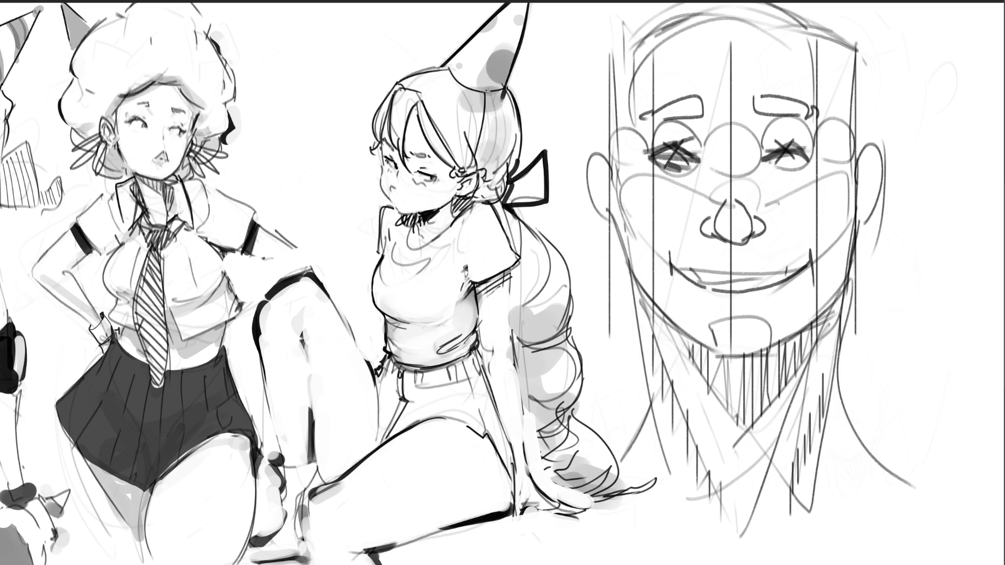
key("ctrl+0")
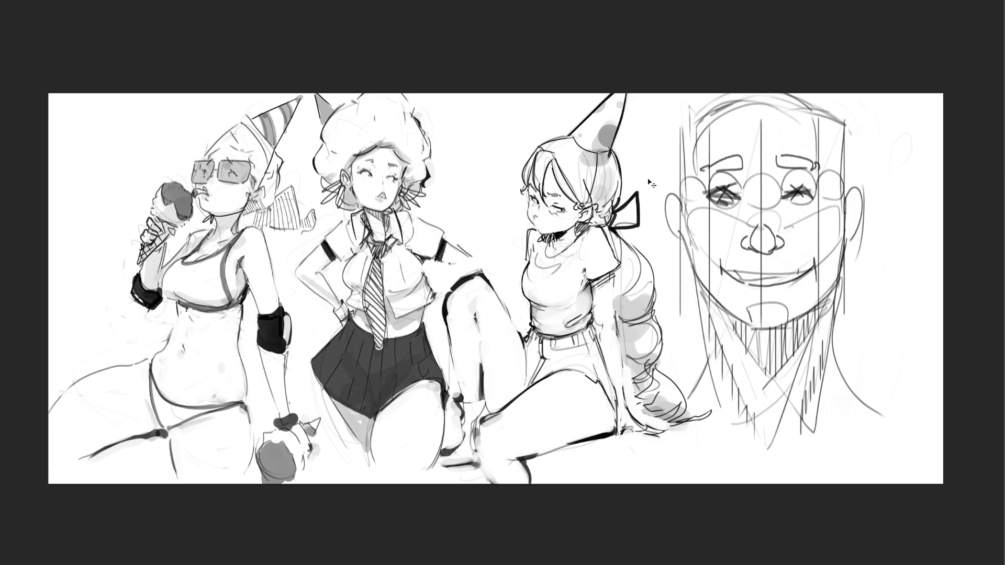
Enlarge the pasted tutorial thumbnail, move it centre-left, zoom in, and start erasing the clown-face study.
key("ctrl+t")
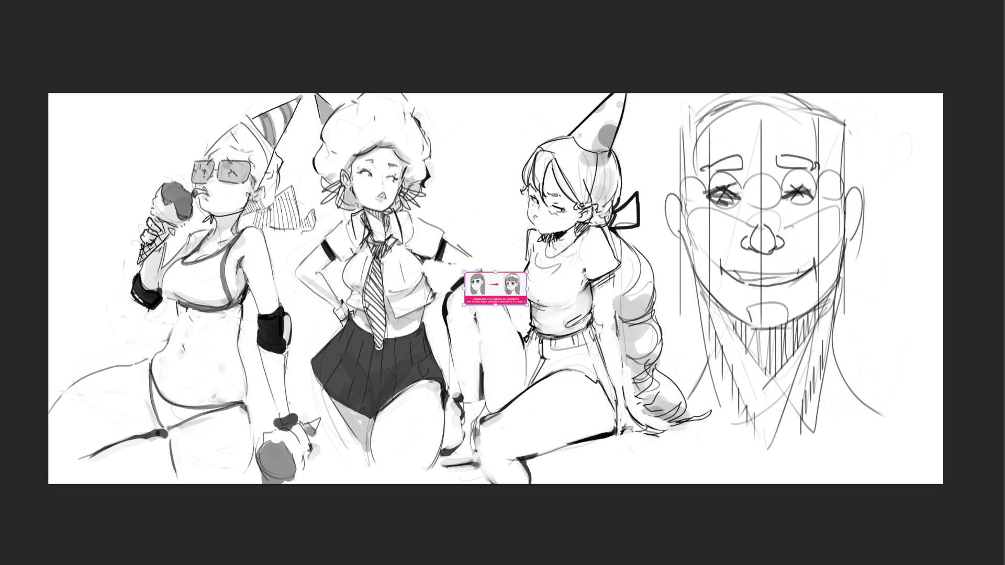
left_click_drag(527, 307, 725, 425)
left_click_drag(682, 389, 459, 322)
key("Return")
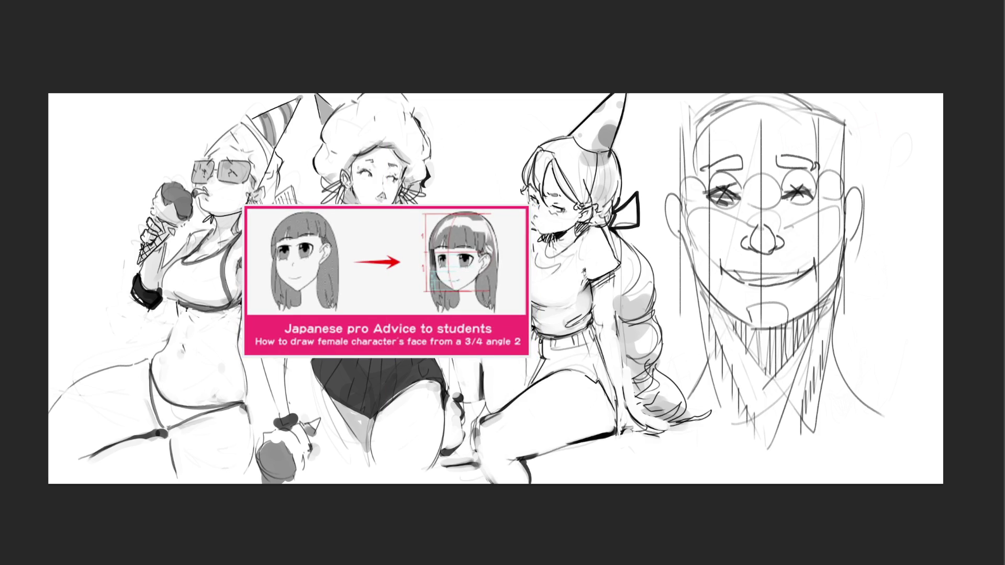
key("ctrl+plus")
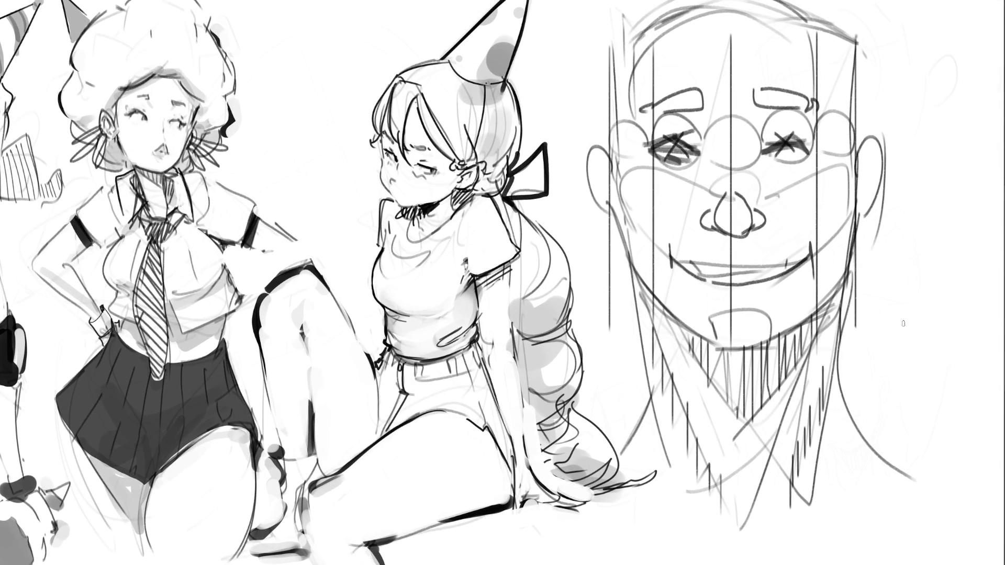
mouse_move(876, 297)
left_mouse_down()
mouse_move(733, 183)
mouse_move(759, 340)
mouse_move(706, 262)
mouse_move(827, 455)
mouse_move(731, 474)
mouse_move(732, 22)
mouse_move(642, 440)
mouse_move(821, 249)
mouse_move(709, 130)
mouse_move(785, 426)
mouse_move(825, 457)
left_mouse_up()
Paint green marks on the seated girl's eye, the left girl's sunglasses lens and the middle girl's eye.
key("e")
left_click_drag(385, 159, 384, 144)
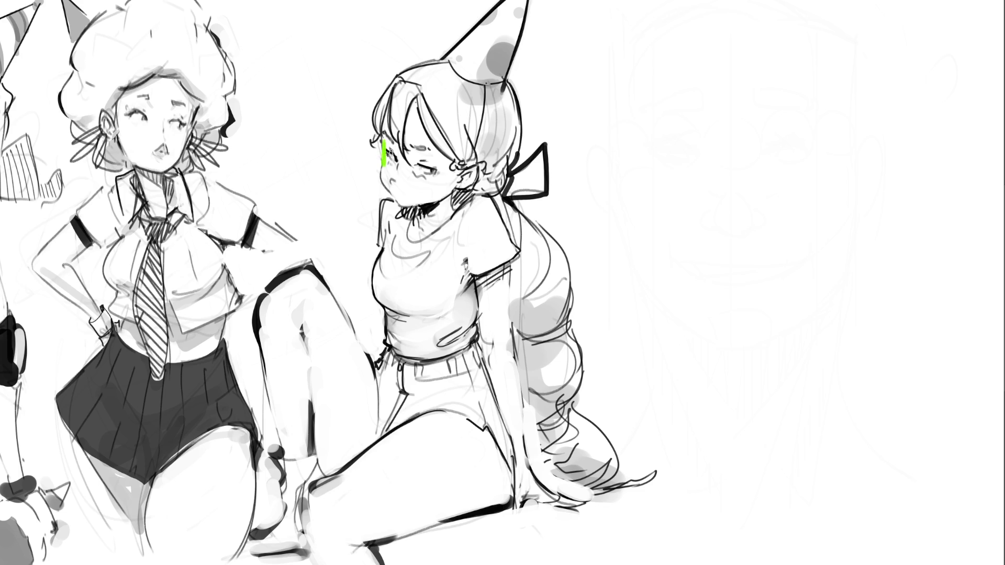
left_click_drag(384, 146, 706, 152)
left_click_drag(217, 111, 212, 134)
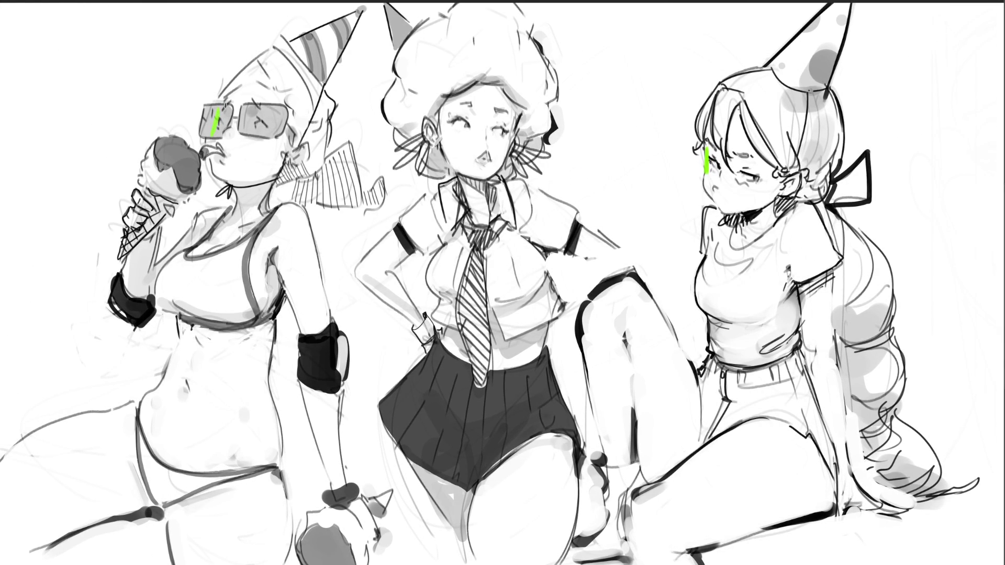
left_click_drag(513, 122, 506, 151)
left_click_drag(518, 117, 513, 132)
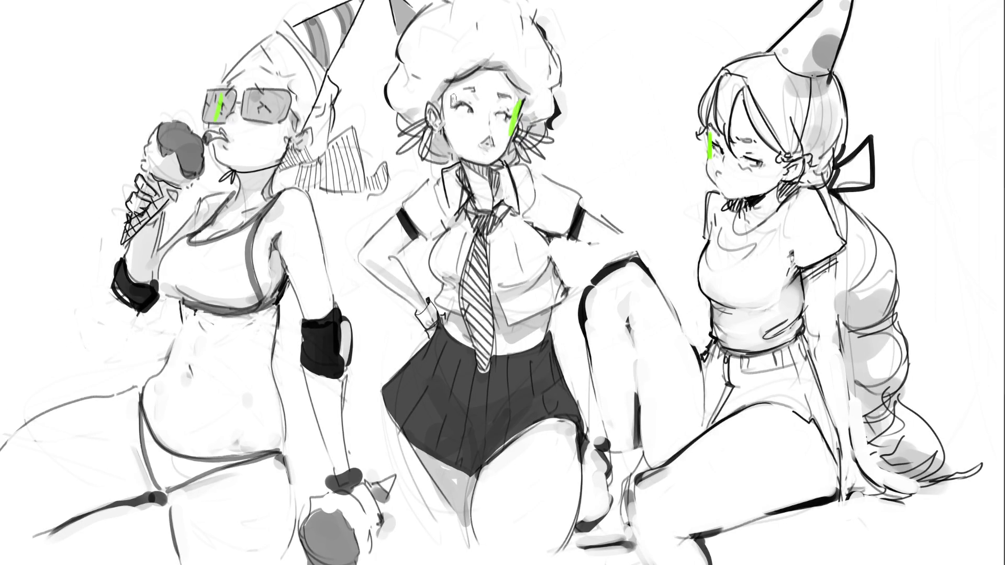
Paint pink blush on the middle, right and left girls' cheeks, then begin fading the marks.
left_click_drag(449, 93, 440, 131)
mouse_move(766, 144)
left_mouse_down()
mouse_move(771, 173)
mouse_move(764, 193)
mouse_move(754, 191)
left_mouse_up()
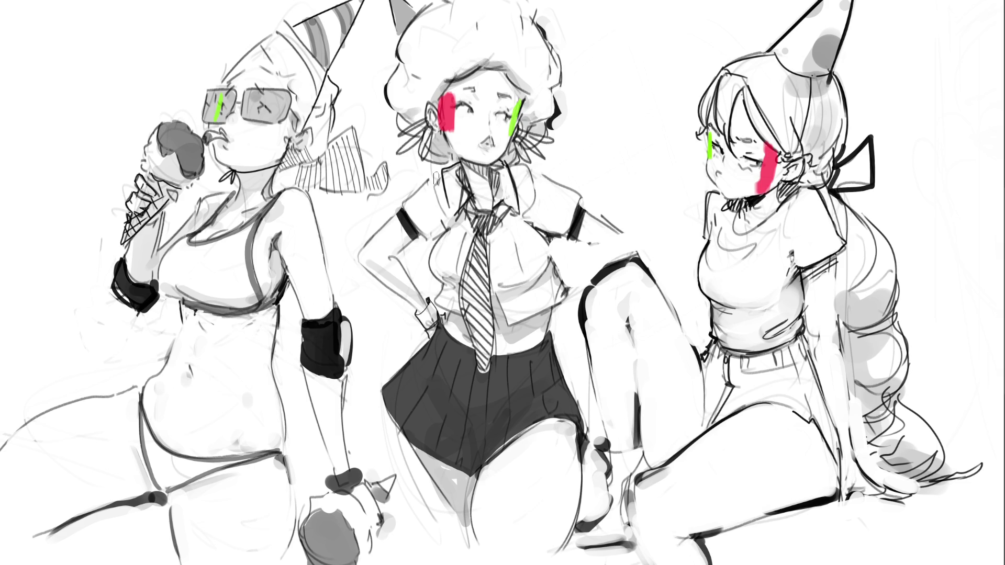
left_click_drag(281, 97, 257, 161)
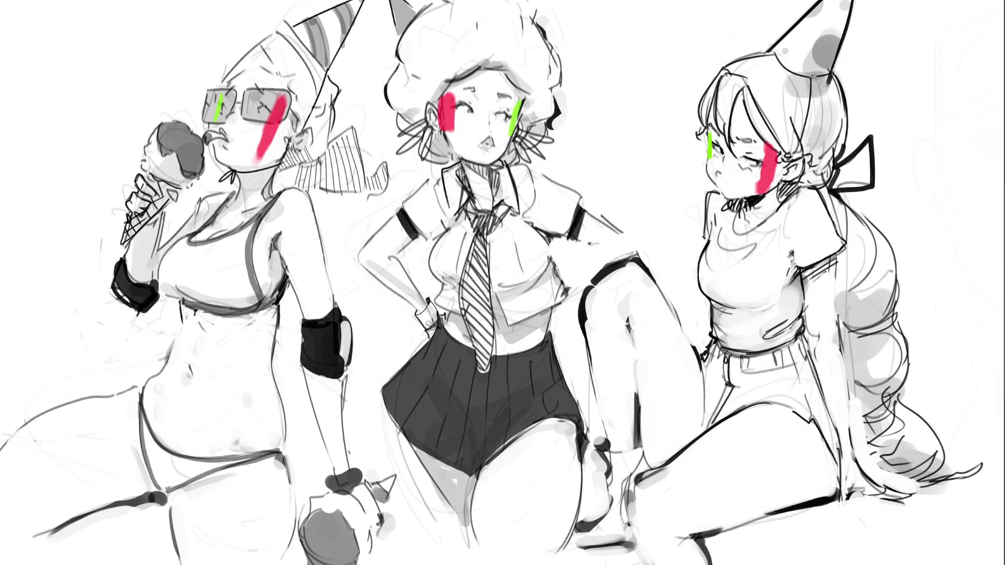
left_click(450, 125)
Erase the blush and green eye marks on all three faces with repeated soft-eraser dabs.
left_click(676, 147)
left_click(262, 135)
left_click(450, 123)
left_click(754, 162)
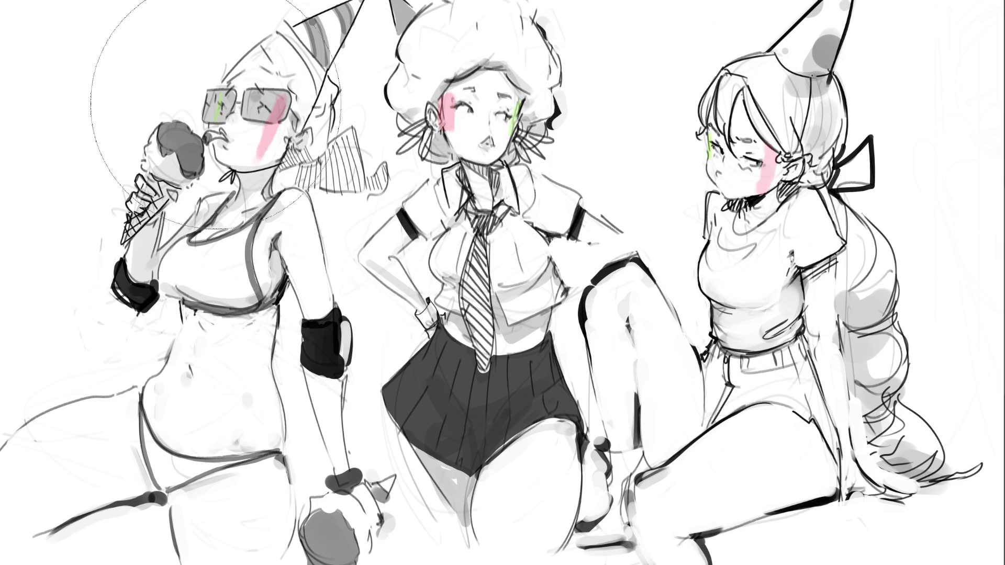
left_click(270, 131)
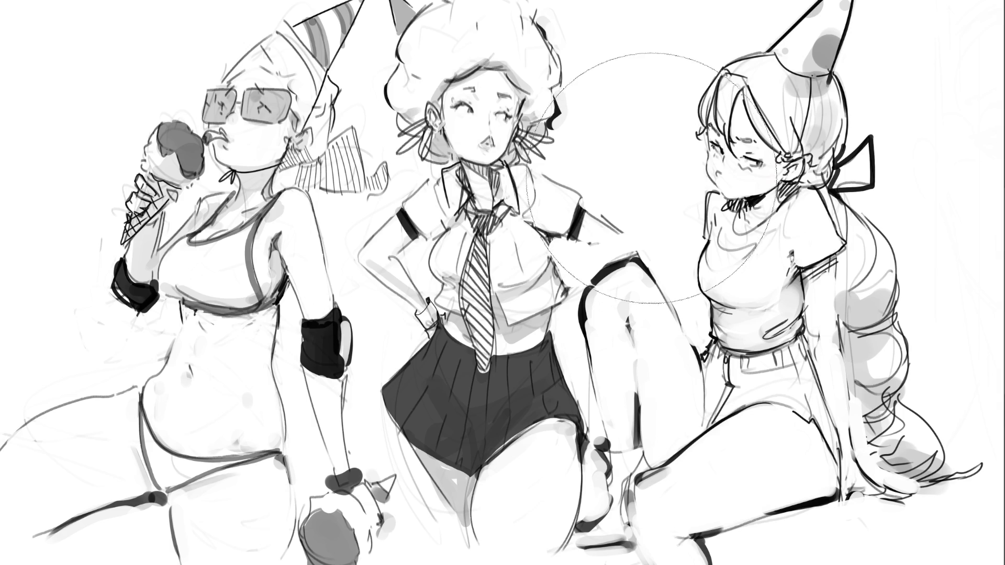
Paste the man's face photo and scale it up between the middle and seated girls.
key("ctrl")
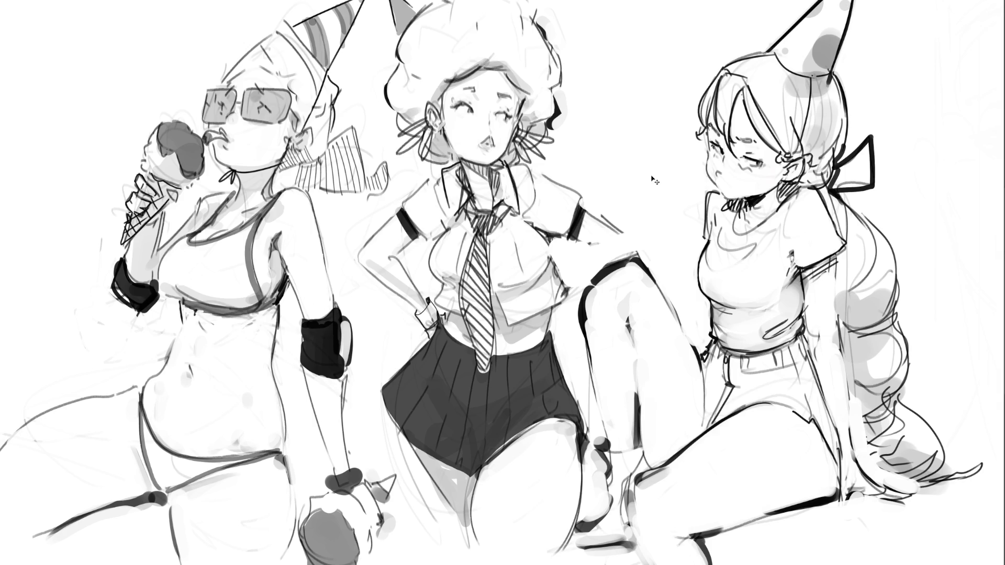
key("ctrl+v")
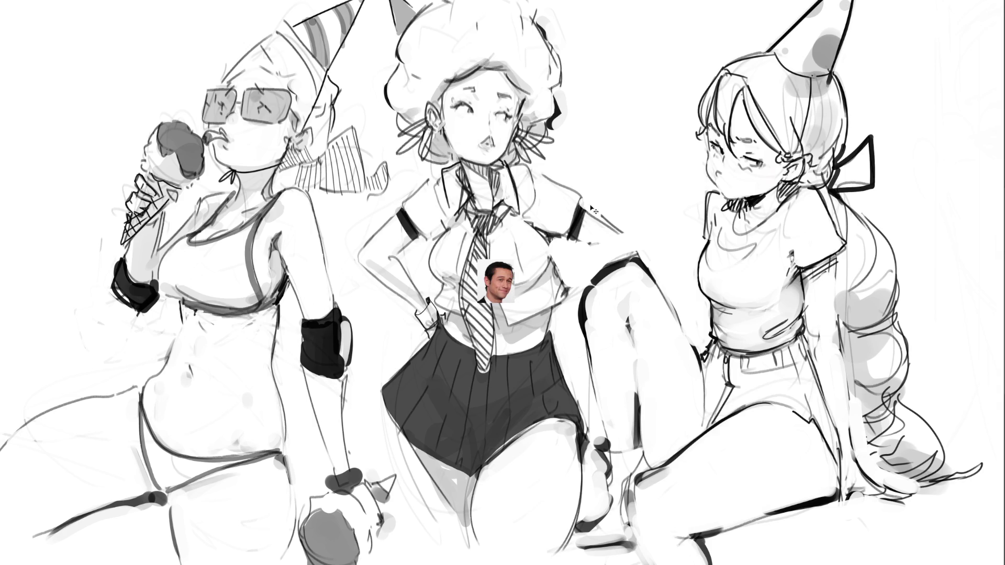
left_click_drag(518, 259, 664, 160)
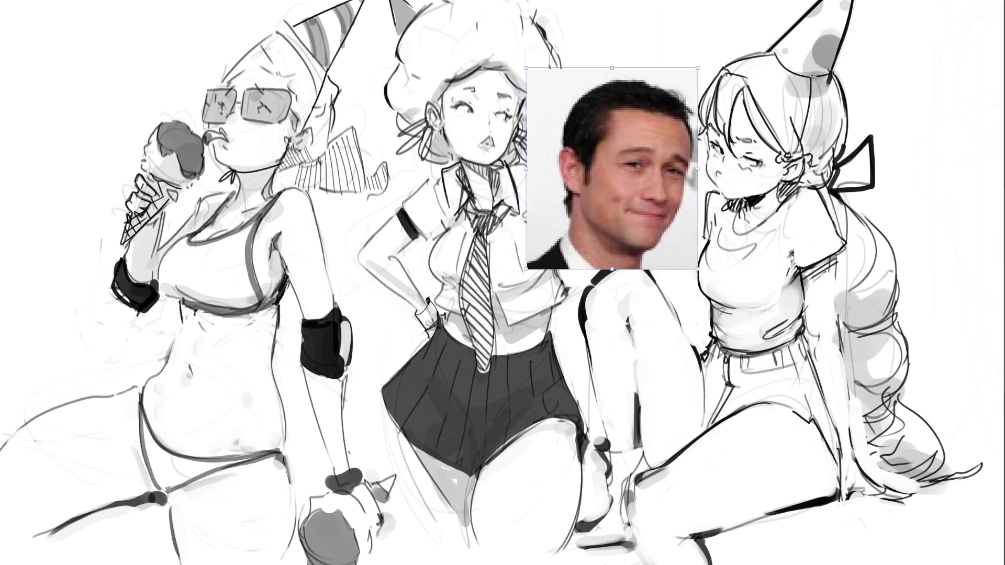
key("Return")
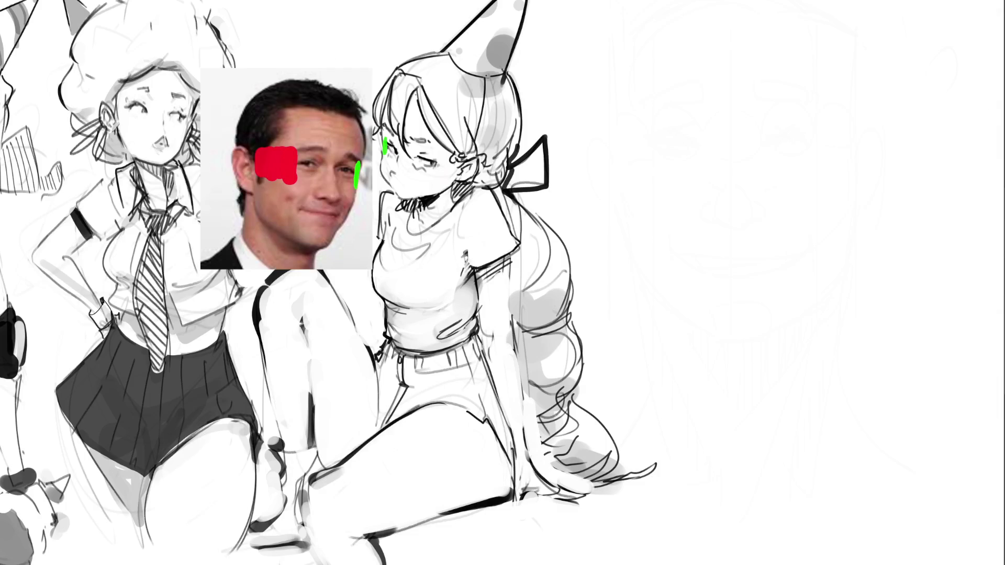
Paint red cheek patches and green eye marks on the seated, middle and left girls.
mouse_move(439, 157)
left_mouse_down()
mouse_move(440, 174)
mouse_move(445, 152)
mouse_move(446, 176)
mouse_move(450, 152)
mouse_move(462, 173)
mouse_move(462, 159)
left_mouse_up()
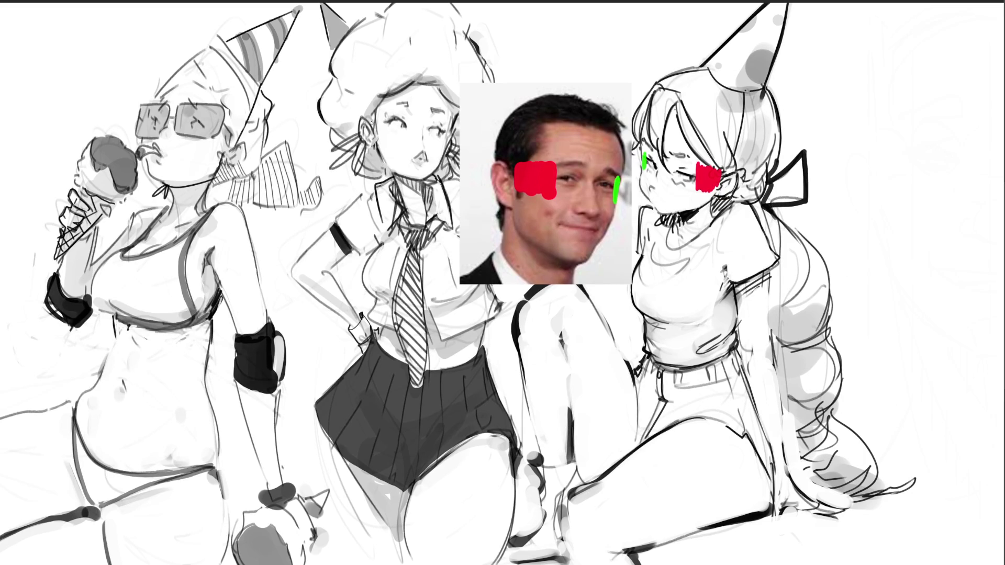
mouse_move(372, 136)
left_mouse_down()
mouse_move(376, 116)
mouse_move(380, 138)
mouse_move(390, 114)
left_mouse_up()
left_click_drag(447, 127, 446, 140)
left_click_drag(154, 113, 150, 124)
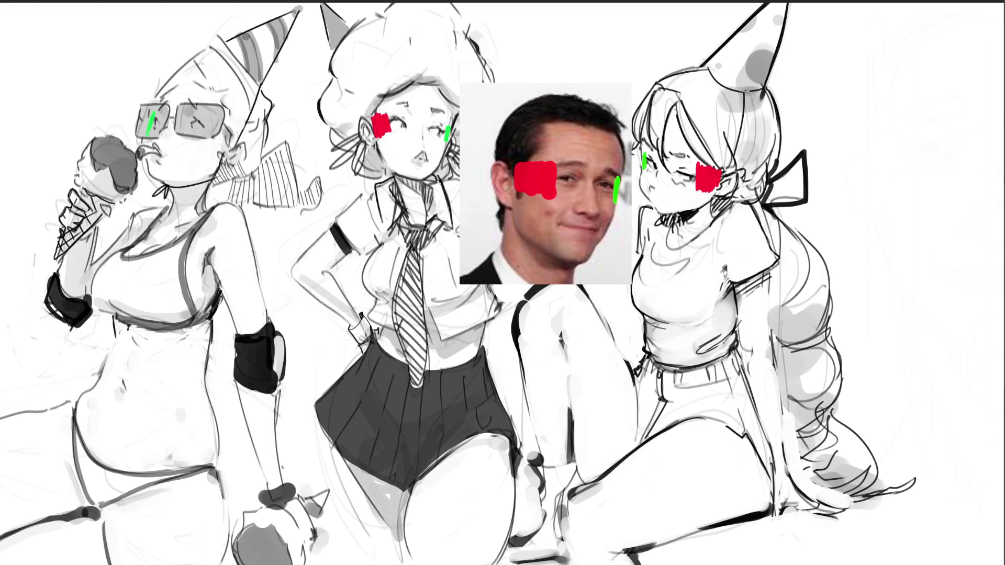
mouse_move(211, 116)
left_mouse_down()
mouse_move(206, 147)
mouse_move(219, 131)
mouse_move(226, 157)
left_mouse_up()
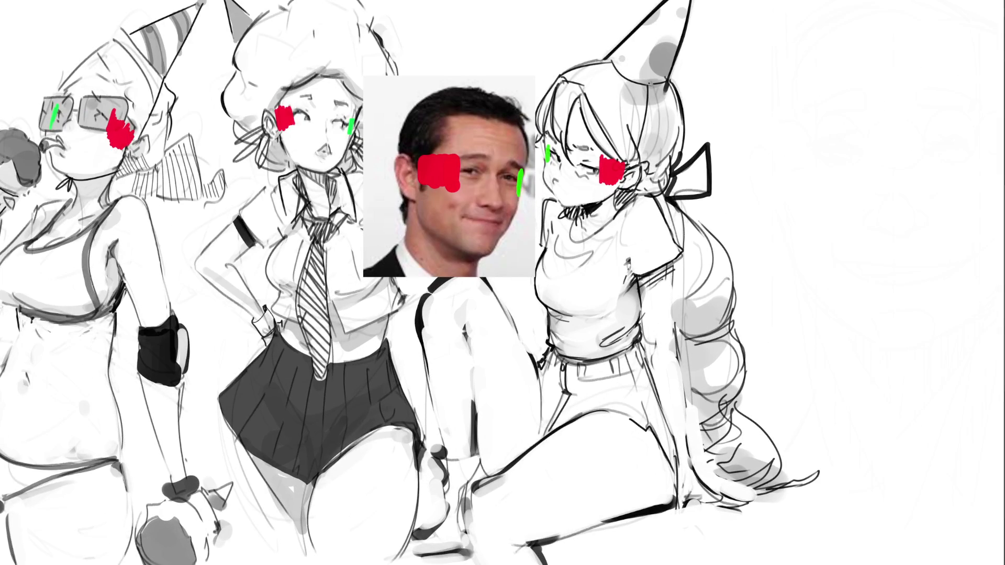
Mark the ears in purple on the face photo and on all three girls.
left_click_drag(412, 206, 406, 205)
left_click_drag(620, 193, 635, 194)
left_click_drag(279, 141, 275, 145)
left_click_drag(123, 161, 138, 166)
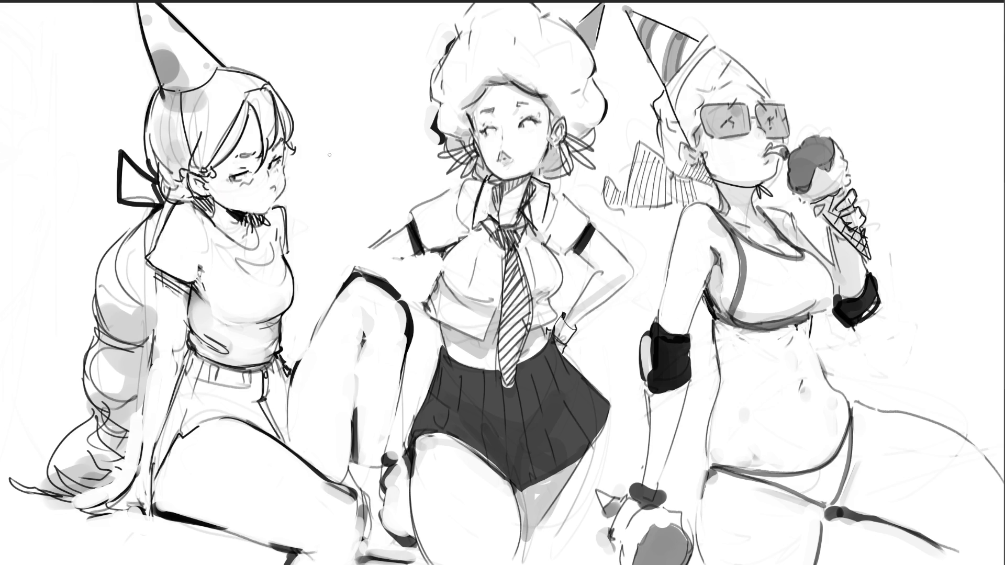
Darken the left girl's chest contour, discarding the trial shoulder stroke and a stray mark.
mouse_move(284, 256)
left_mouse_down()
mouse_move(296, 296)
mouse_move(270, 321)
mouse_move(278, 323)
left_mouse_up()
left_click_drag(286, 208, 287, 252)
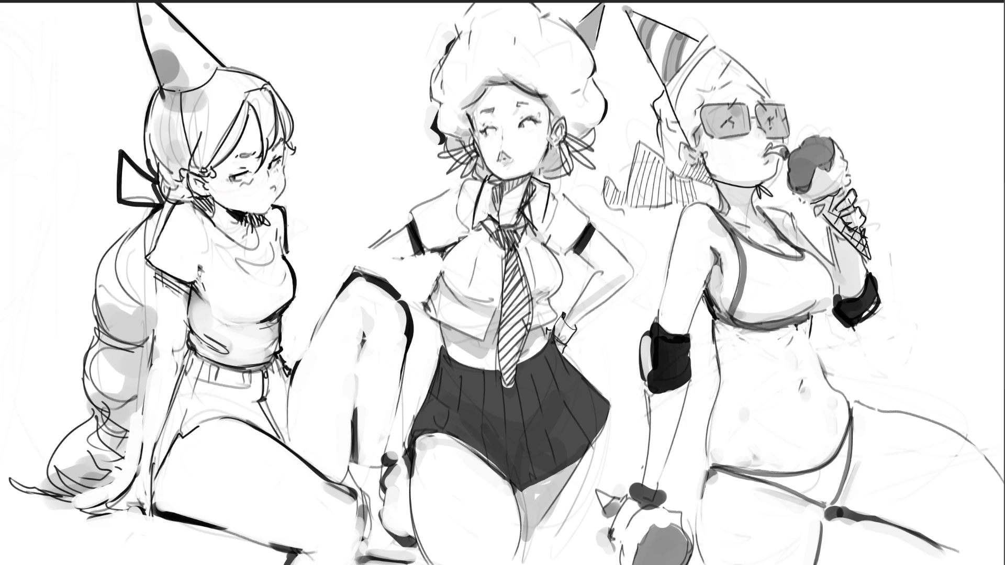
key("ctrl+z")
left_click_drag(923, 188, 896, 204)
key("ctrl+z")
Lighten the marks under the left girl's eye and repaint her pout as a flat mouth.
left_click_drag(228, 181, 244, 182)
mouse_move(264, 197)
left_mouse_down()
mouse_move(278, 189)
mouse_move(266, 199)
left_mouse_up()
key("e")
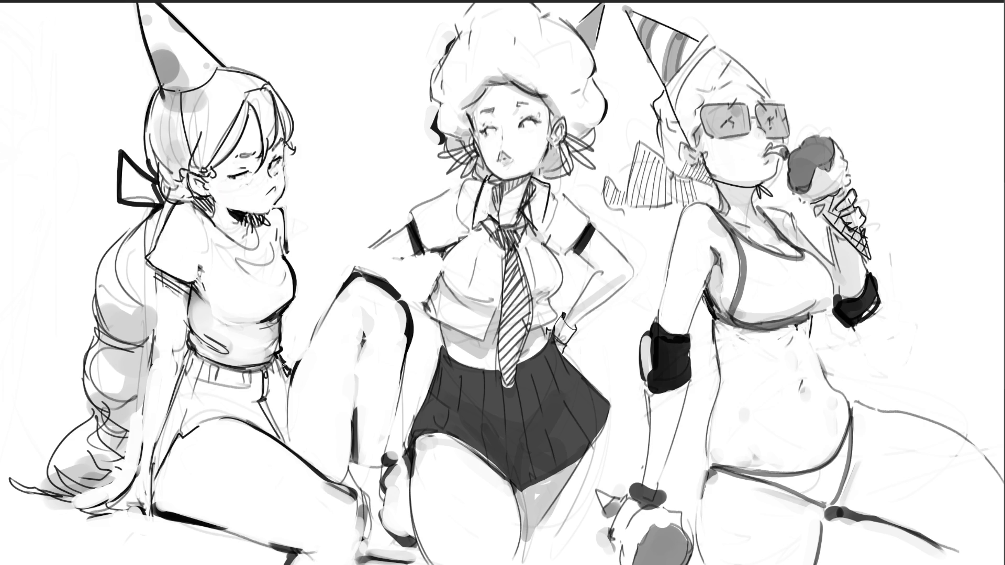
Darken the left girl's shorts hem and lasso-select the shorts along the waistband curve.
key("ctrl+z")
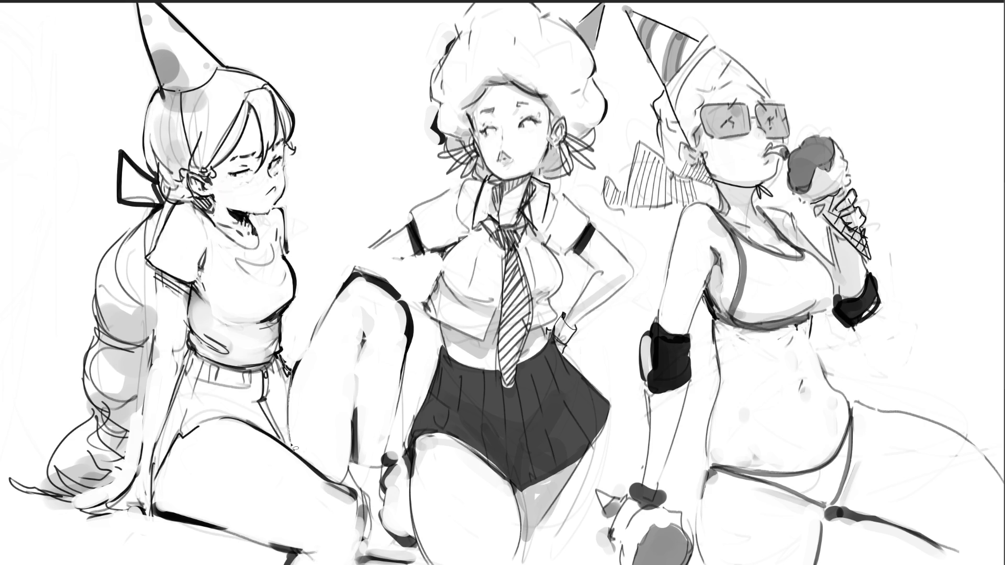
mouse_move(231, 420)
left_mouse_down()
mouse_move(182, 439)
mouse_move(157, 482)
mouse_move(191, 342)
mouse_move(214, 401)
mouse_move(184, 434)
mouse_move(228, 419)
mouse_move(202, 391)
left_mouse_up()
key("l")
left_click_drag(282, 344, 187, 346)
key("b")
Fill the selected shorts solid dark grey with progressively smaller brushes, then deselect.
left_click_drag(246, 398, 325, 256)
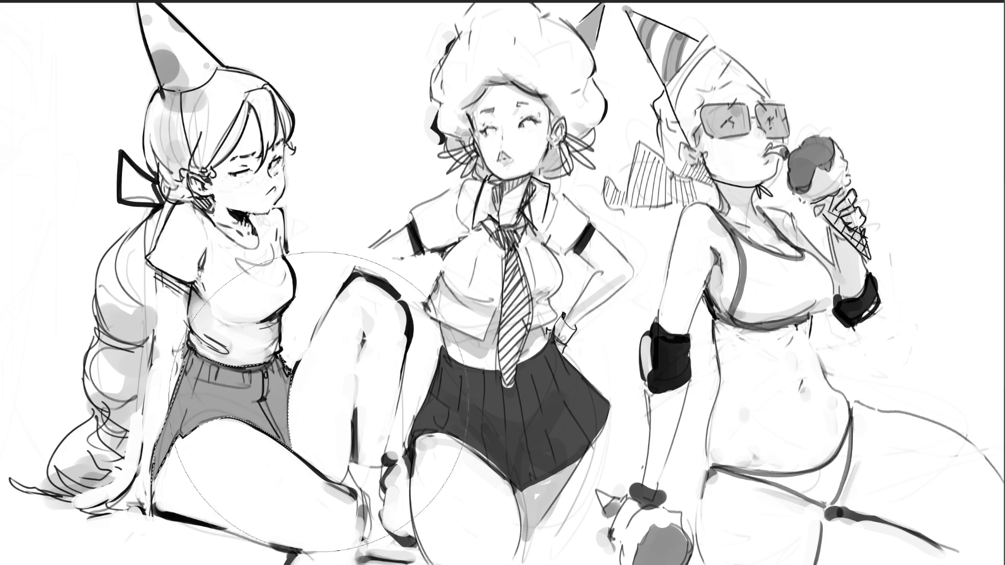
key("bracketleft")
key("bracketleft")
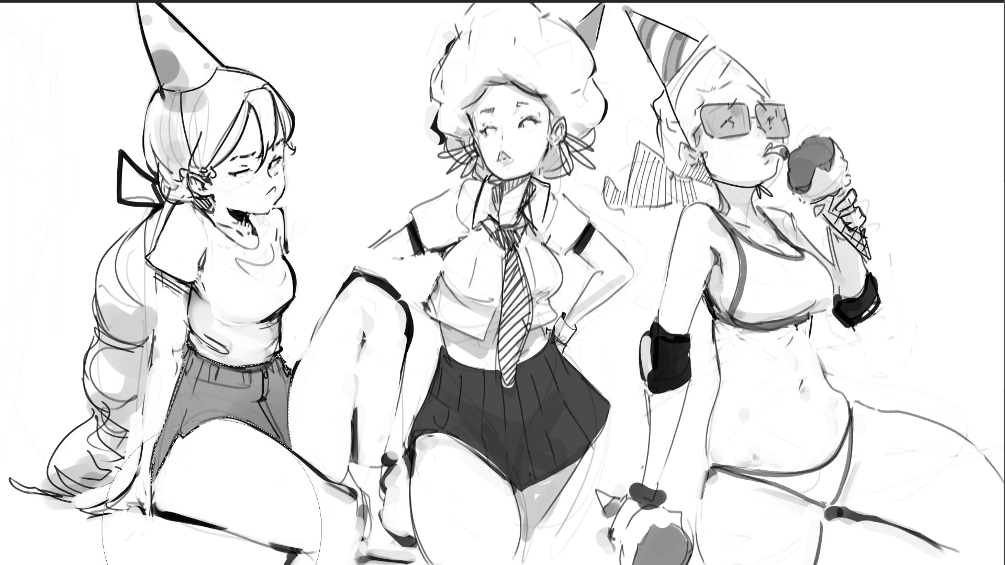
left_click_drag(217, 518, 216, 253)
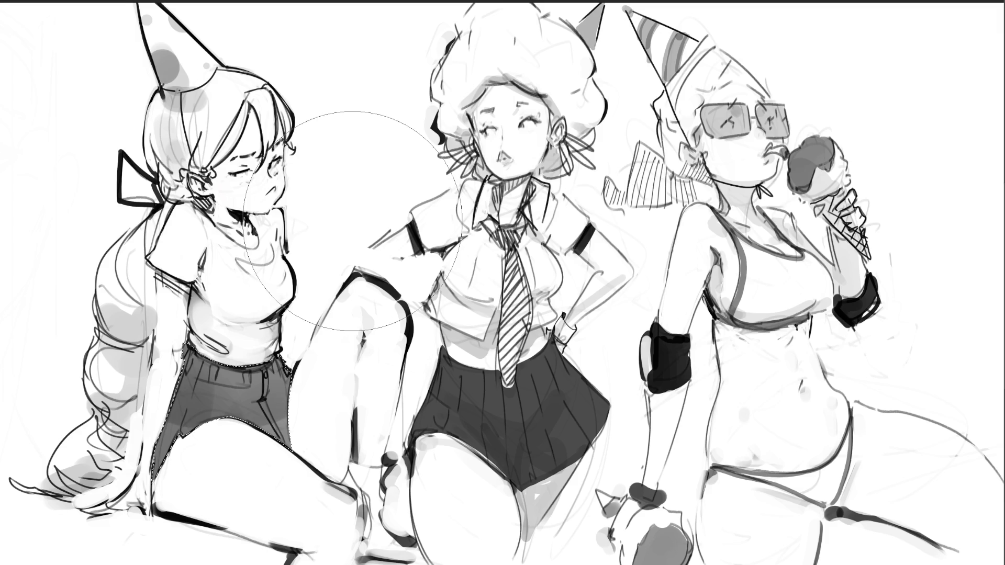
key("bracketleft")
key("bracketleft")
key("bracketleft")
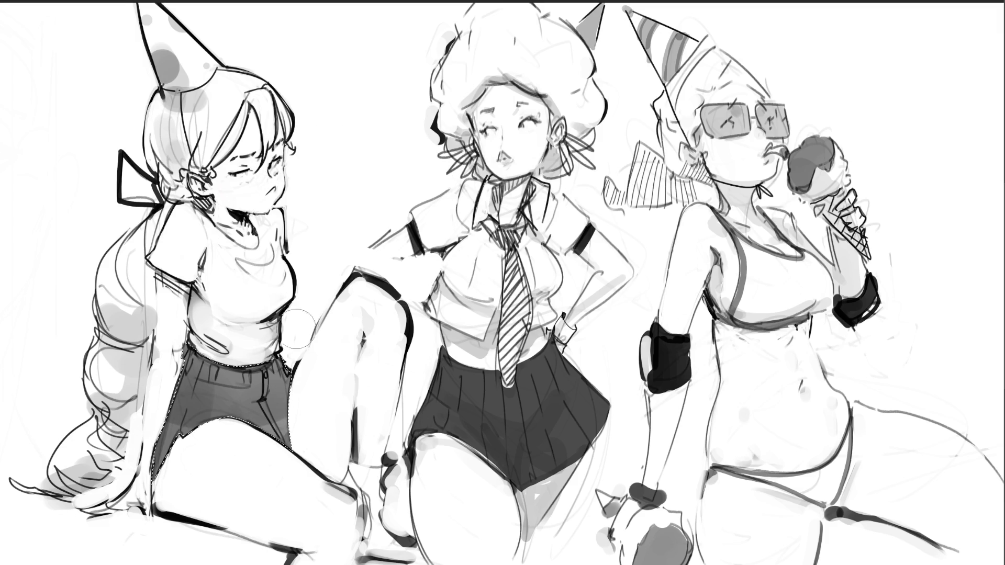
key("v")
key("b")
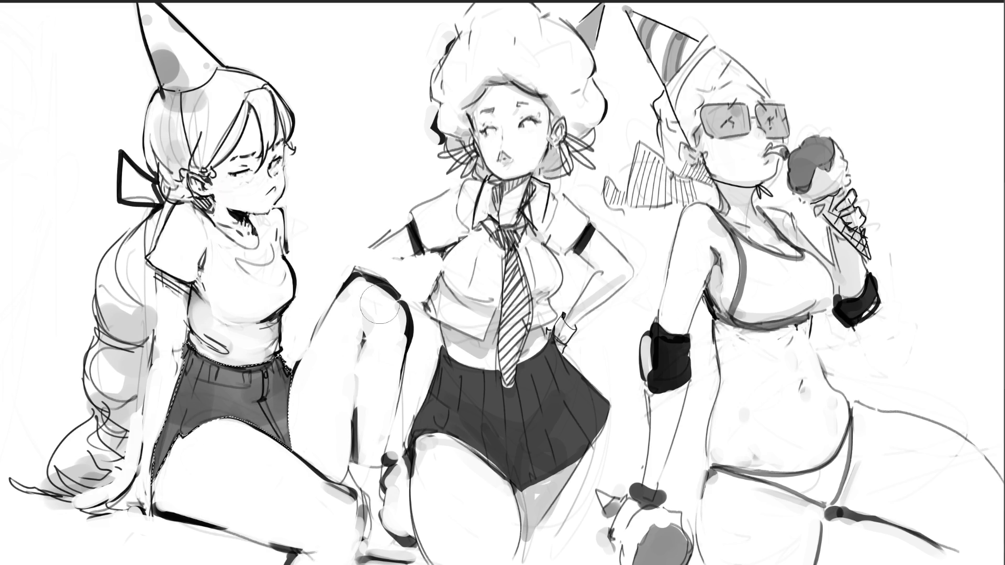
key("ctrl+d")
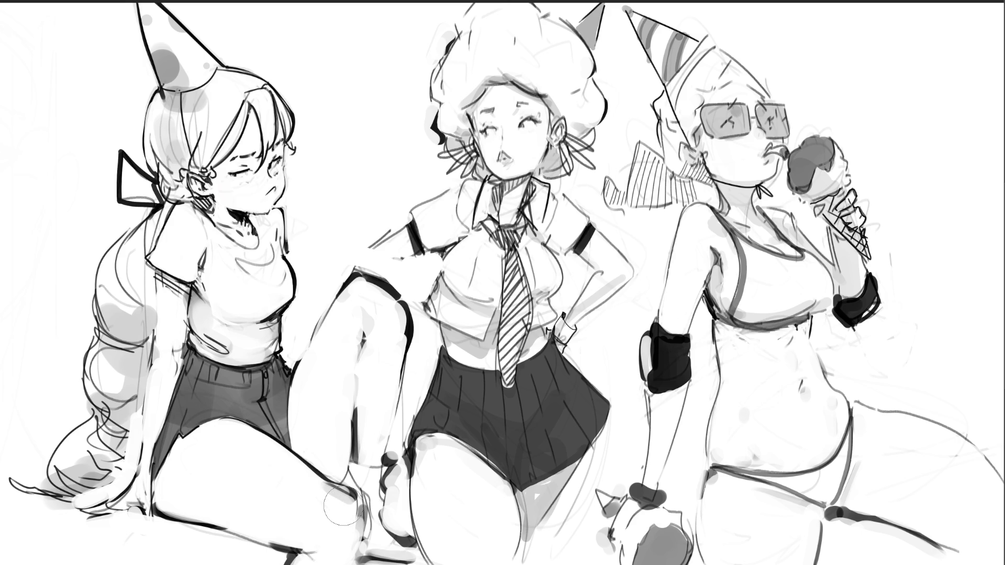
Thin the raised knee's heavy outline with a smaller eraser.
key("e")
left_click_drag(409, 298, 409, 351)
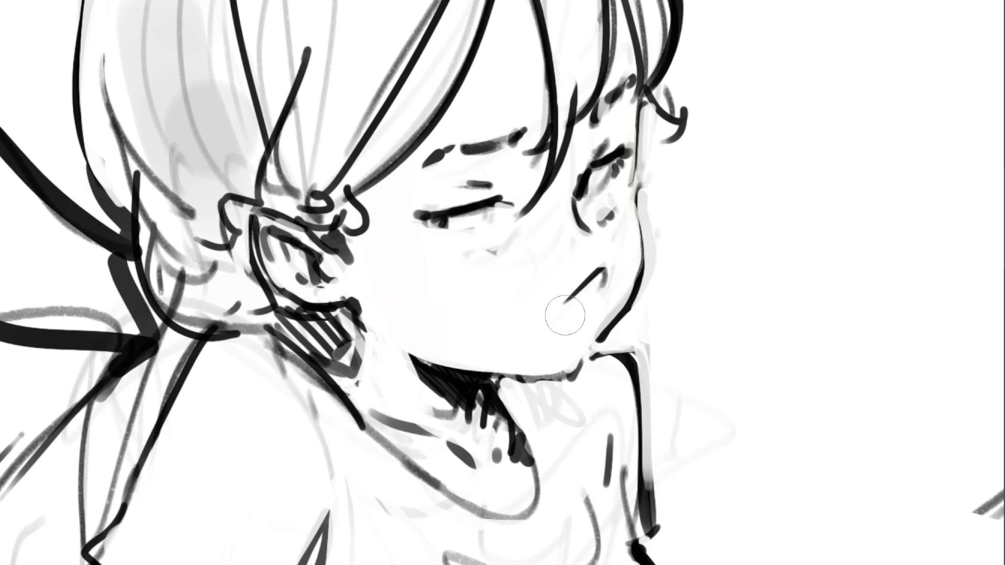
Redraw the cheek contour darker and smoother, trying and undoing a blush dab.
mouse_move(608, 264)
left_mouse_down()
mouse_move(664, 191)
mouse_move(660, 277)
left_mouse_up()
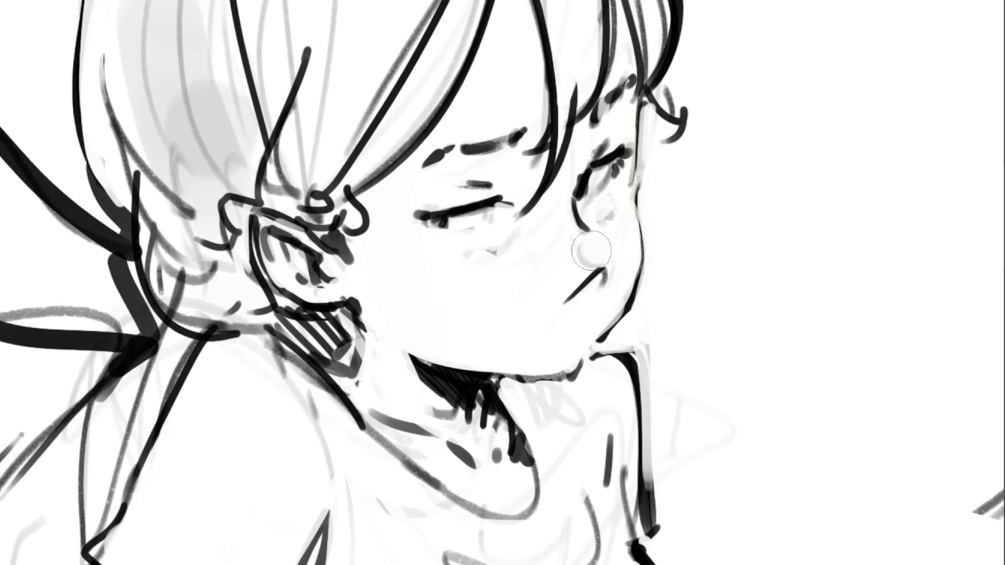
left_click_drag(636, 121, 636, 231)
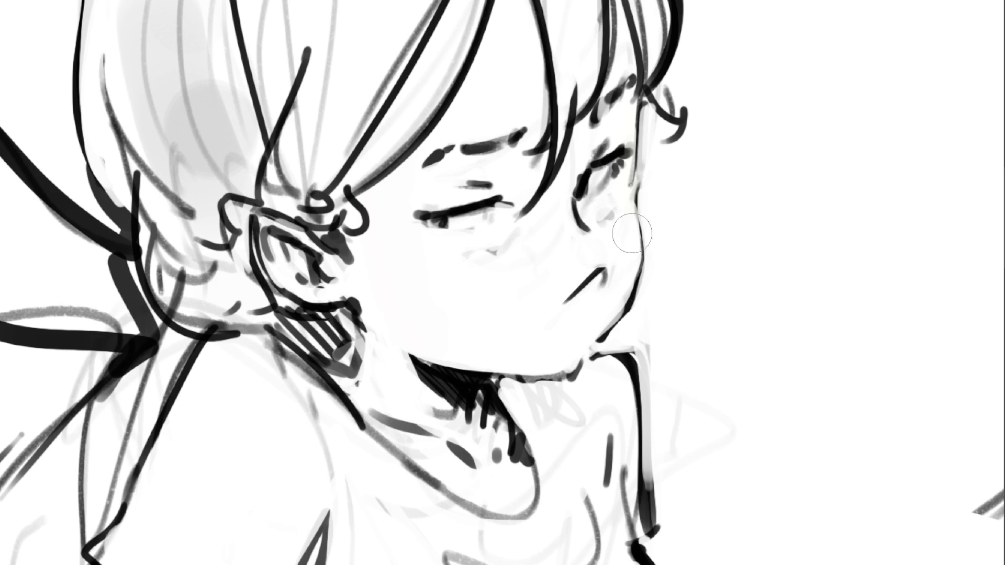
left_click(539, 298)
key("ctrl+z")
Paint a dark stroke along the chin edge, then lighten its top band.
left_click_drag(418, 339, 564, 363)
left_click_drag(397, 325, 505, 347)
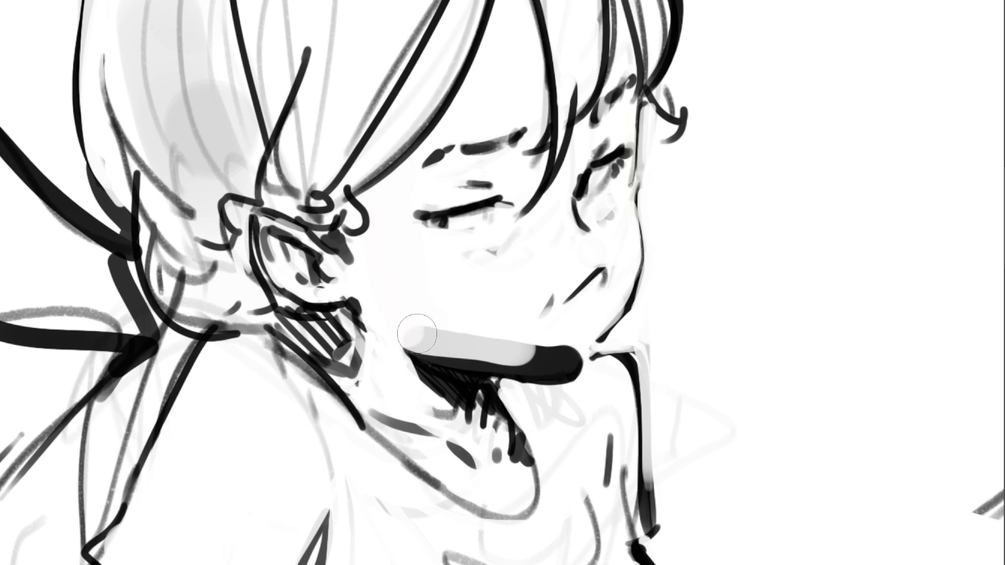
left_click_drag(405, 331, 559, 361)
mouse_move(462, 329)
left_mouse_down()
mouse_move(573, 343)
mouse_move(563, 337)
mouse_move(558, 357)
left_mouse_up()
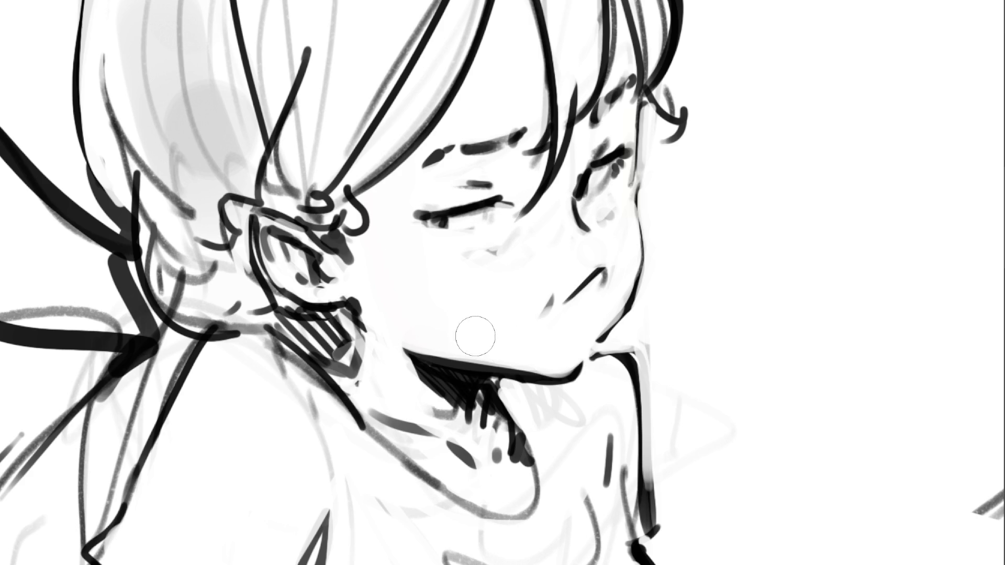
left_click_drag(408, 330, 576, 374)
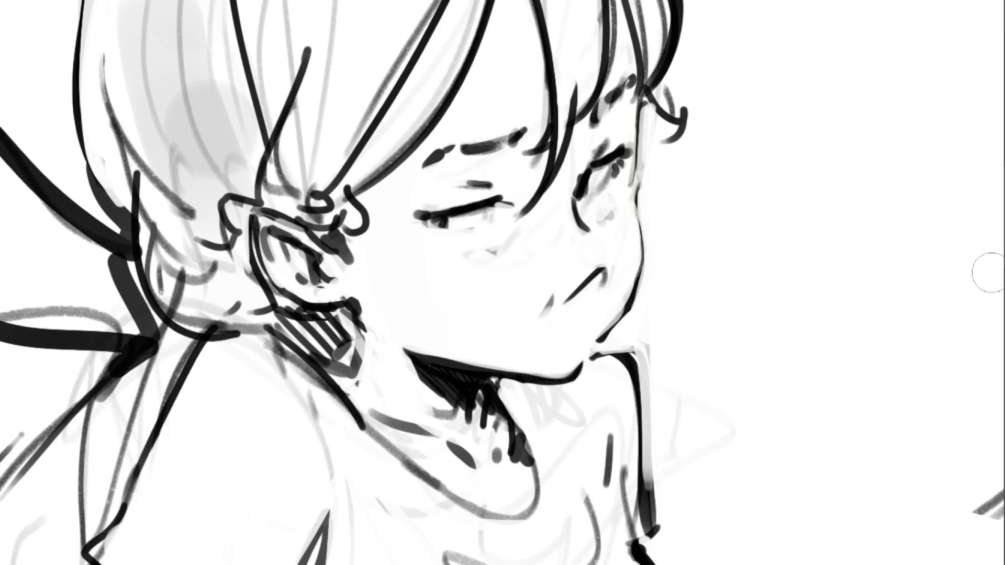
Shade the cheek and hair grey, undoing the eyebrow, bangs and red eye-loop strokes.
mouse_move(586, 188)
left_mouse_down()
mouse_move(568, 184)
mouse_move(639, 89)
left_mouse_up()
mouse_move(518, 157)
left_mouse_down()
mouse_move(484, 168)
mouse_move(520, 160)
mouse_move(510, 191)
left_mouse_up()
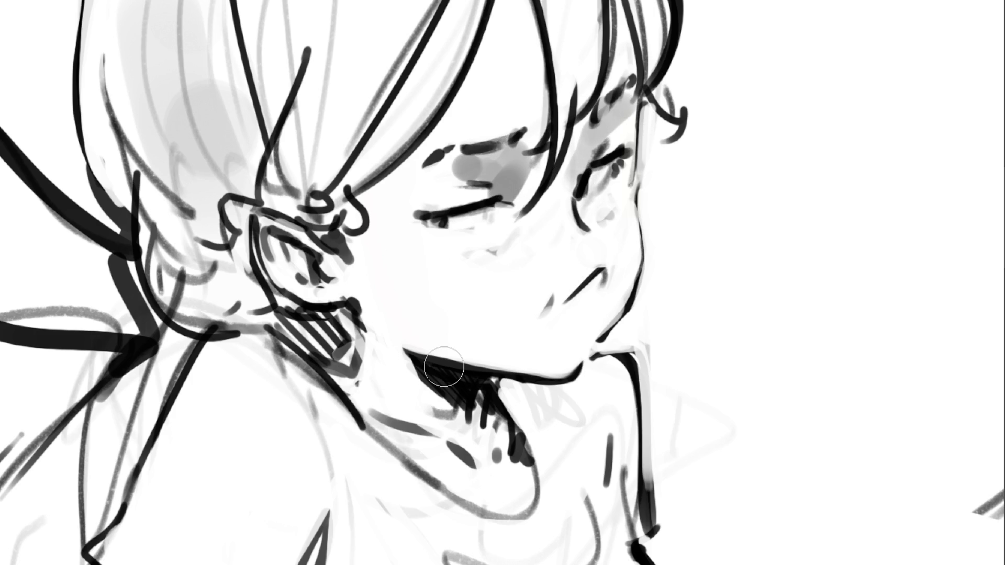
key("ctrl+z")
key("ctrl+z")
key("ctrl+z")
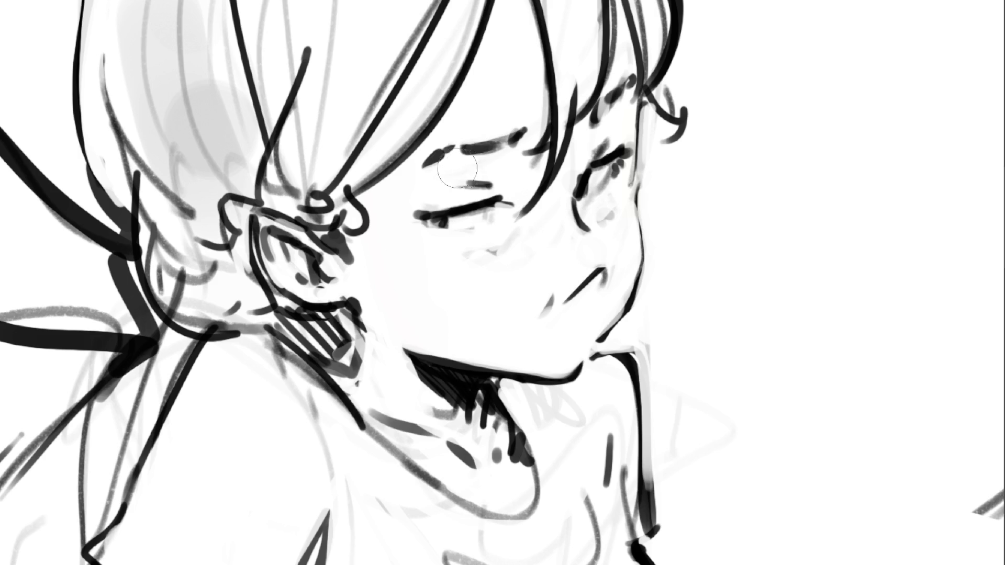
mouse_move(499, 152)
left_mouse_down()
mouse_move(636, 97)
mouse_move(487, 178)
left_mouse_up()
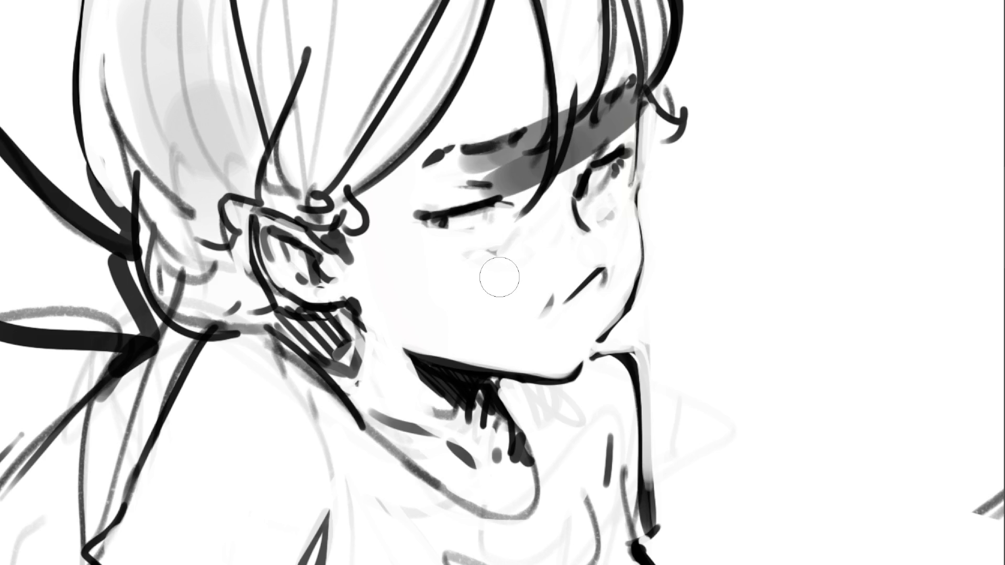
key("ctrl+z")
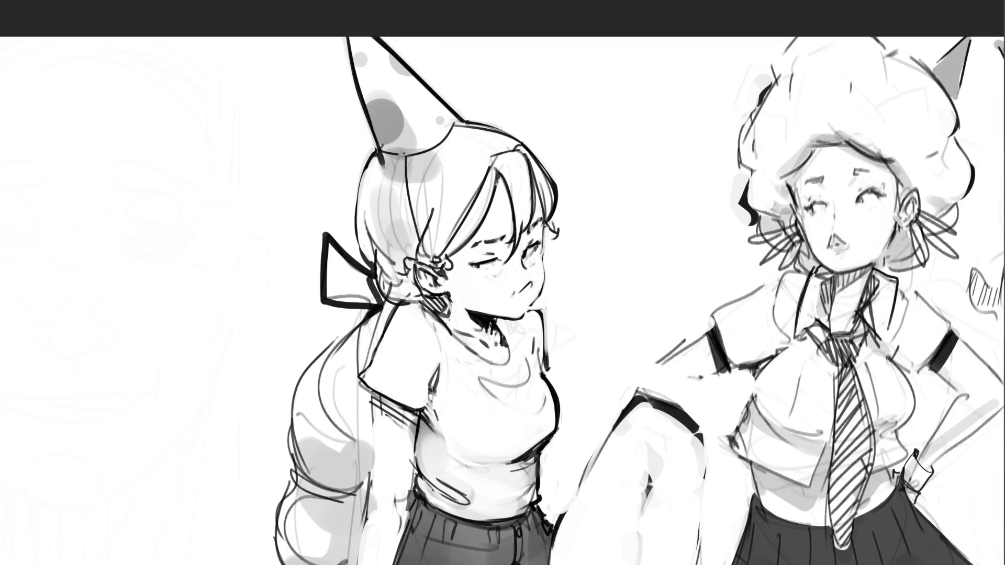
mouse_move(538, 222)
left_mouse_down()
mouse_move(467, 262)
mouse_move(515, 280)
mouse_move(528, 272)
mouse_move(539, 231)
mouse_move(471, 261)
mouse_move(512, 284)
mouse_move(543, 238)
mouse_move(471, 259)
mouse_move(523, 287)
mouse_move(543, 233)
mouse_move(465, 252)
mouse_move(515, 288)
mouse_move(542, 232)
mouse_move(476, 268)
mouse_move(528, 289)
mouse_move(535, 230)
left_mouse_up()
key("ctrl+z")
key("ctrl+z")
key("ctrl+z")
key("ctrl+z")
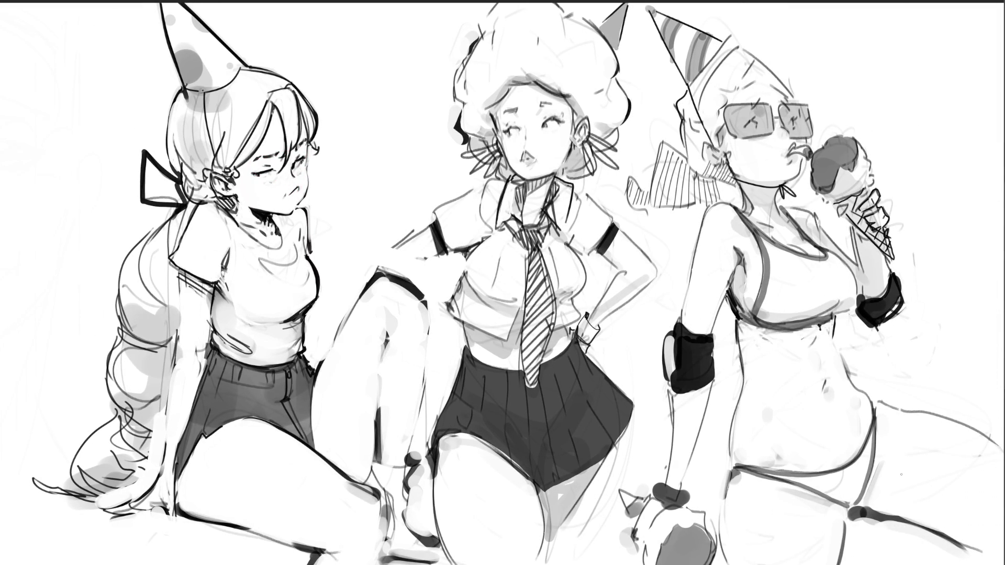
Mirror the view and hand-letter B, R, B beside the afro girl's head, plus an exclamation mark.
key("m")
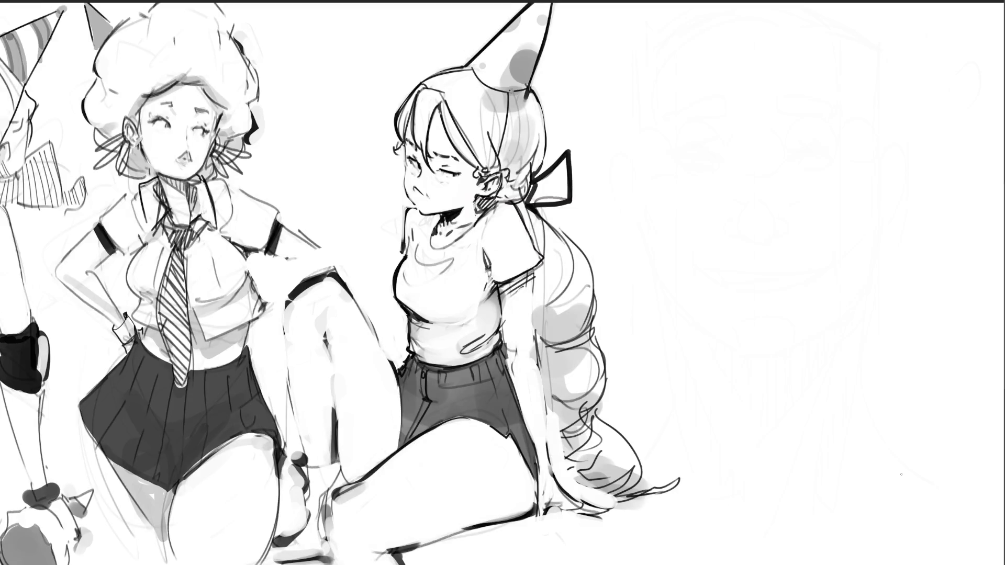
left_click_drag(276, 36, 299, 153)
left_click_drag(272, 112, 327, 137)
left_click_drag(304, 183, 329, 220)
mouse_move(292, 187)
left_mouse_down()
mouse_move(358, 189)
mouse_move(315, 220)
left_mouse_up()
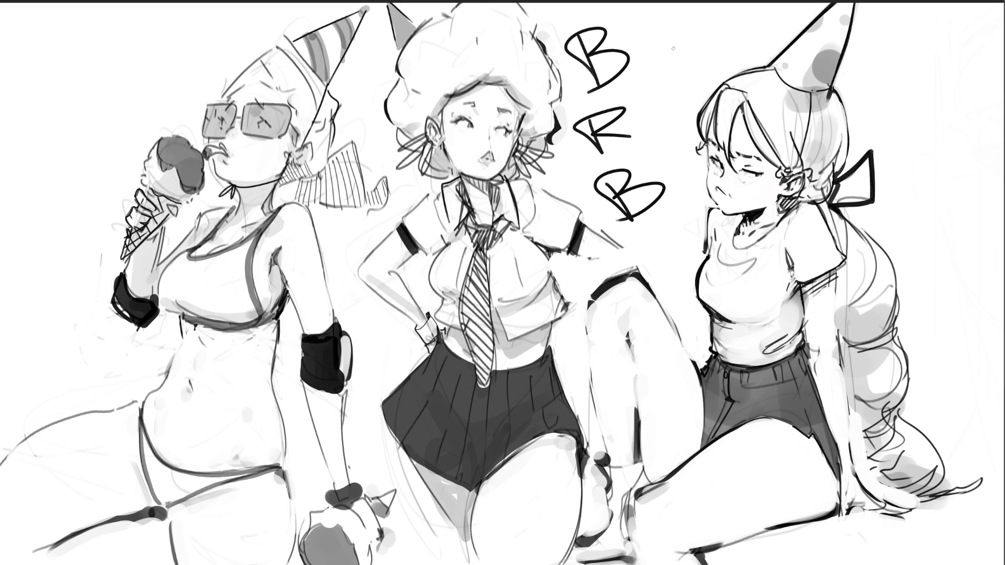
left_click_drag(665, 113, 665, 148)
left_click(665, 160)
Undo the BRB lettering and repaint all the line art red in two broad strokes.
key("ctrl+z")
key("ctrl+z")
key("ctrl+z")
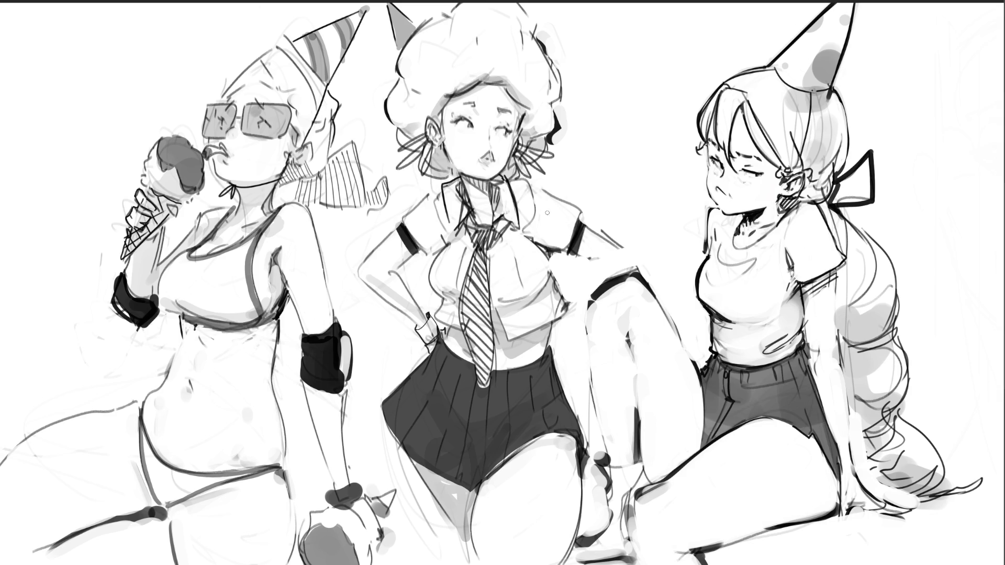
mouse_move(571, 199)
left_mouse_down()
mouse_move(549, 152)
mouse_move(666, 107)
mouse_move(269, 115)
mouse_move(56, 236)
mouse_move(973, 225)
mouse_move(649, 445)
mouse_move(759, 524)
mouse_move(62, 479)
left_mouse_up()
left_click_drag(890, 502, 963, 482)
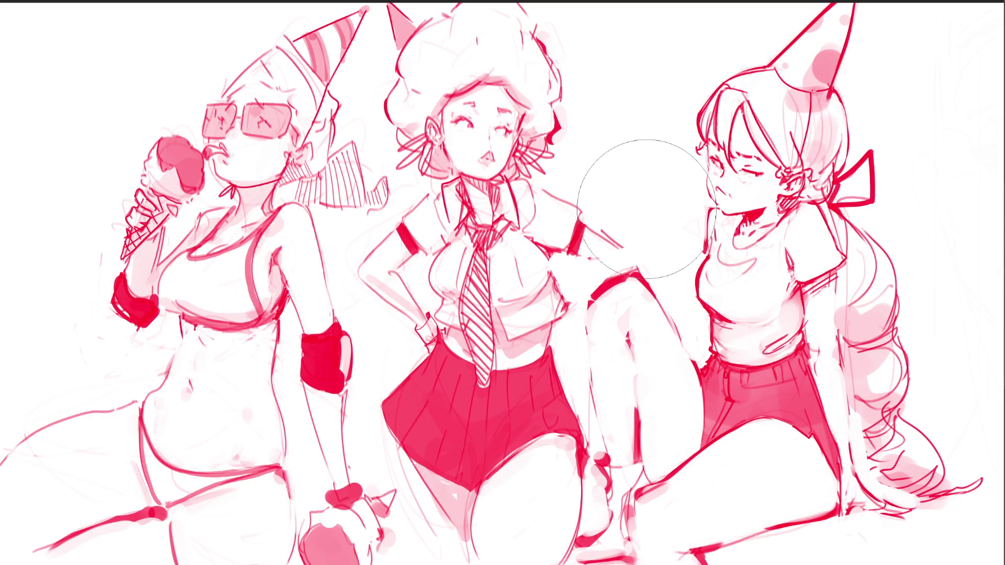
Fill the middle girl's face pale pink, then paint her forearm and upper arm pink.
mouse_move(482, 118)
left_mouse_down()
mouse_move(474, 152)
mouse_move(455, 136)
left_mouse_up()
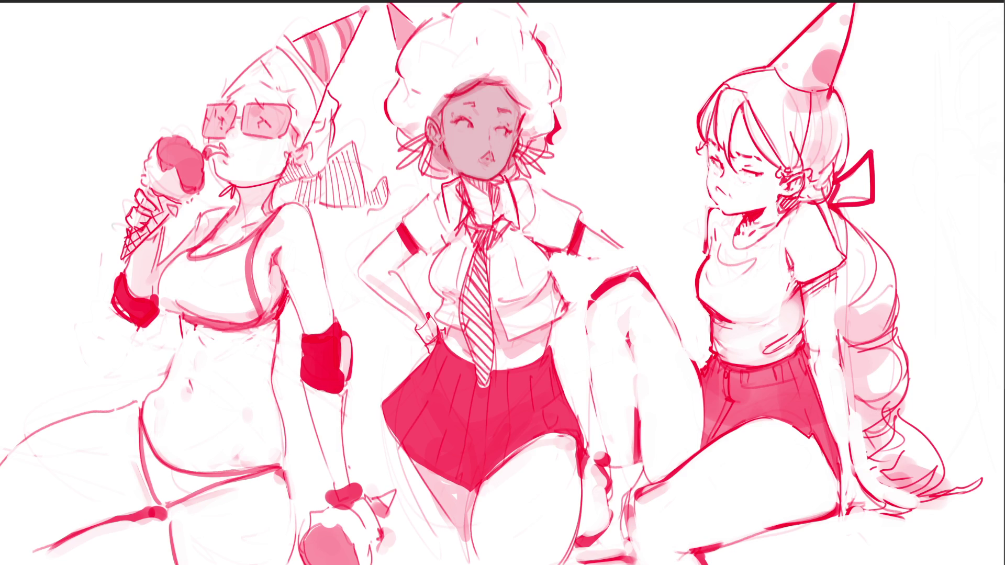
mouse_move(471, 157)
left_mouse_down()
mouse_move(492, 105)
mouse_move(476, 120)
left_mouse_up()
key("bracketleft")
key("bracketleft")
key("bracketleft")
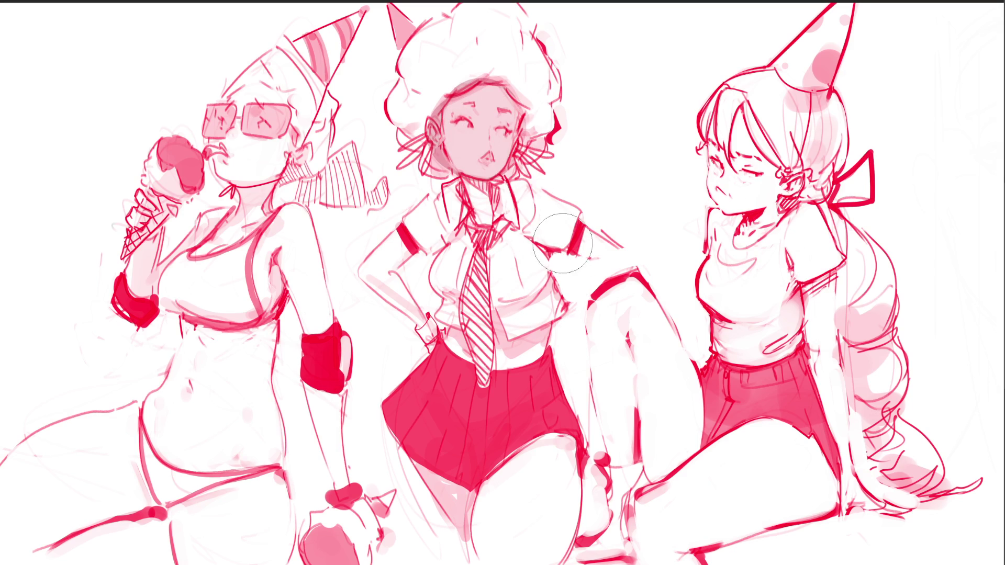
mouse_move(583, 239)
left_mouse_down()
mouse_move(612, 251)
mouse_move(592, 247)
left_mouse_up()
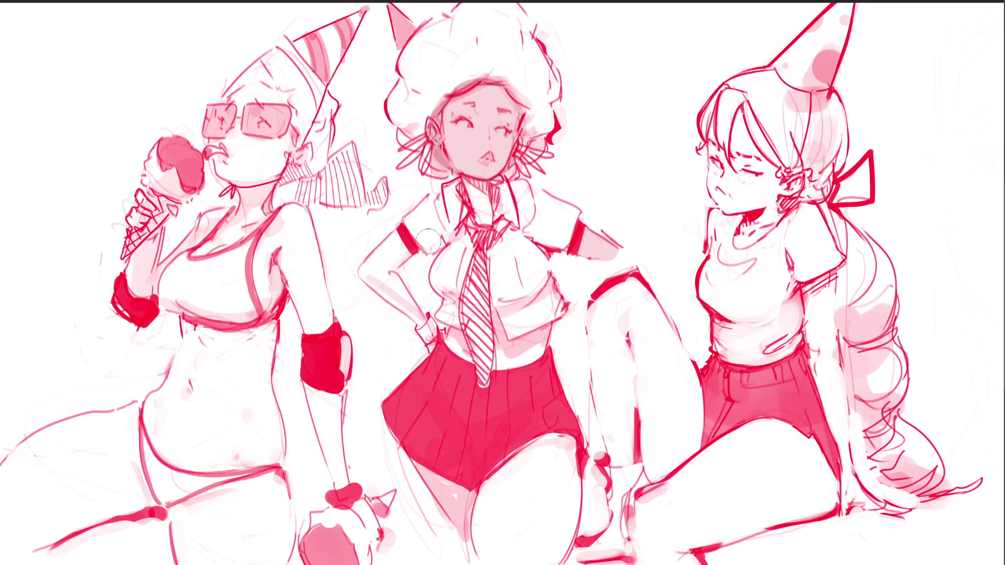
mouse_move(410, 239)
left_mouse_down()
mouse_move(372, 272)
mouse_move(419, 316)
mouse_move(425, 277)
mouse_move(421, 312)
left_mouse_up()
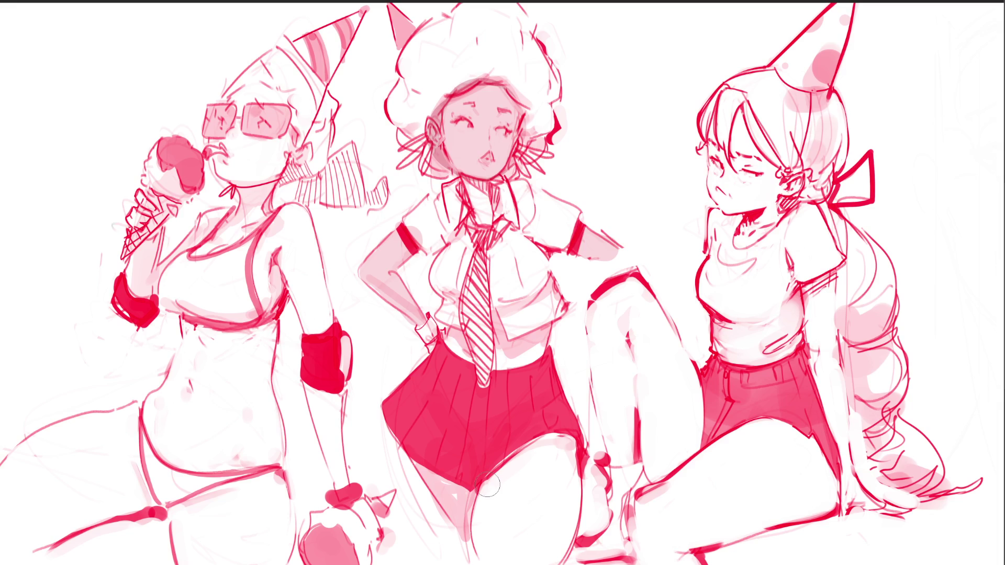
Shade the thigh, neck and midriff pink, then lay a first yellow patch atop the hair.
left_click_drag(420, 454, 490, 542)
mouse_move(429, 473)
left_mouse_down()
mouse_move(477, 539)
mouse_move(502, 461)
mouse_move(558, 445)
mouse_move(565, 524)
mouse_move(555, 479)
mouse_move(521, 539)
mouse_move(484, 555)
mouse_move(523, 547)
mouse_move(552, 447)
mouse_move(497, 451)
left_mouse_up()
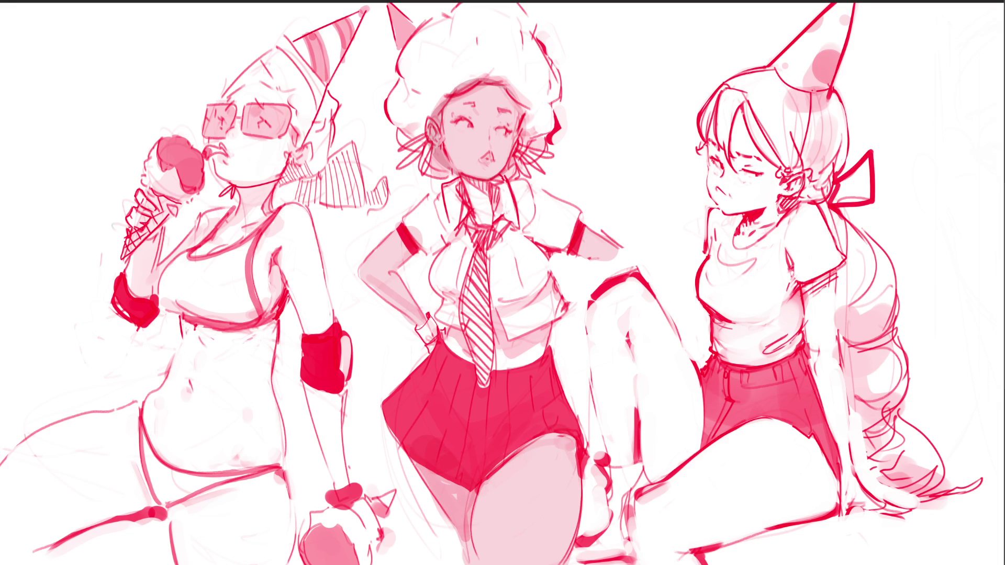
mouse_move(489, 167)
left_mouse_down()
mouse_move(471, 189)
mouse_move(479, 230)
left_mouse_up()
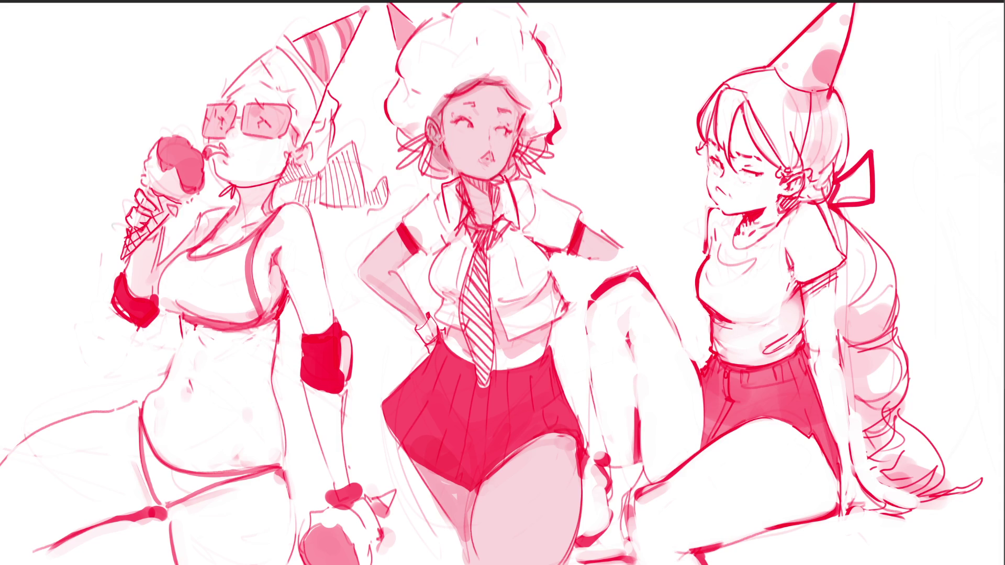
mouse_move(473, 327)
left_mouse_down()
mouse_move(471, 369)
mouse_move(518, 324)
mouse_move(525, 357)
left_mouse_up()
left_click(503, 293)
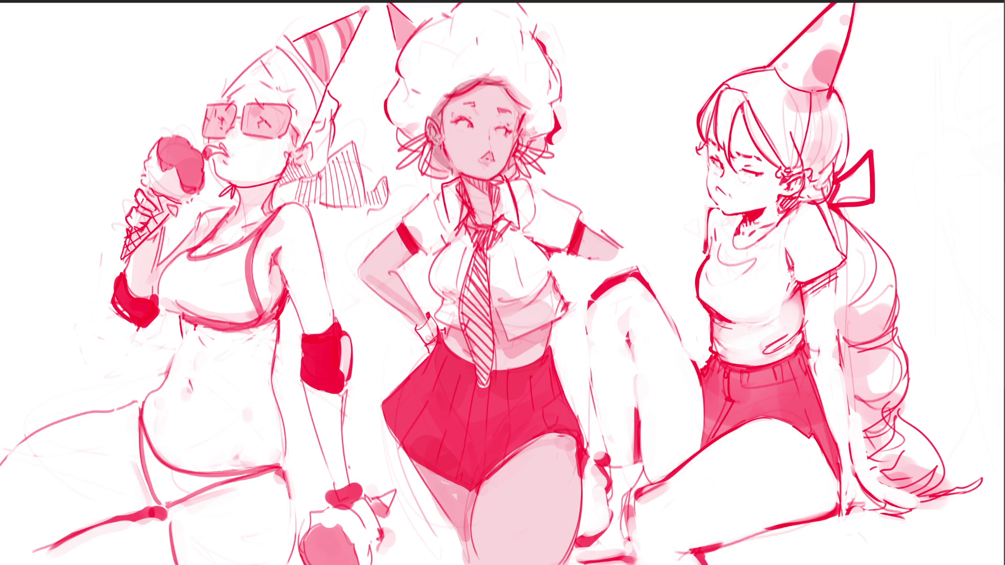
mouse_move(453, 24)
left_mouse_down()
mouse_move(413, 68)
mouse_move(419, 102)
mouse_move(443, 86)
left_mouse_up()
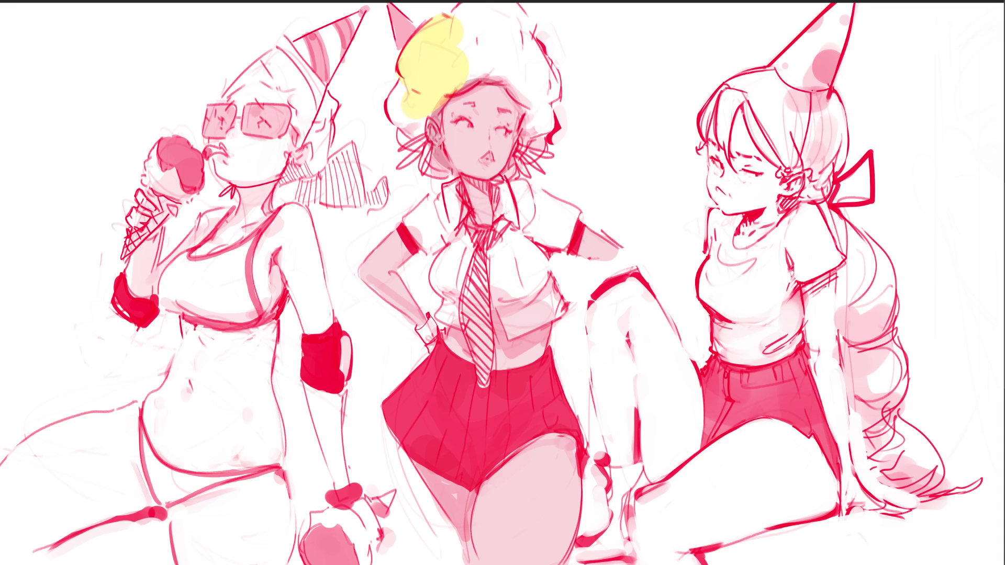
Fill the rest of the afro yellow, redraw the closed eye open, and turn the red linework dark brown.
mouse_move(492, 73)
left_mouse_down()
mouse_move(460, 50)
mouse_move(479, 55)
mouse_move(456, 79)
mouse_move(430, 41)
mouse_move(405, 109)
mouse_move(421, 167)
mouse_move(414, 104)
mouse_move(471, 37)
mouse_move(472, 18)
mouse_move(502, 52)
mouse_move(518, 21)
mouse_move(487, 57)
mouse_move(496, 47)
mouse_move(508, 86)
mouse_move(544, 84)
mouse_move(537, 134)
left_mouse_up()
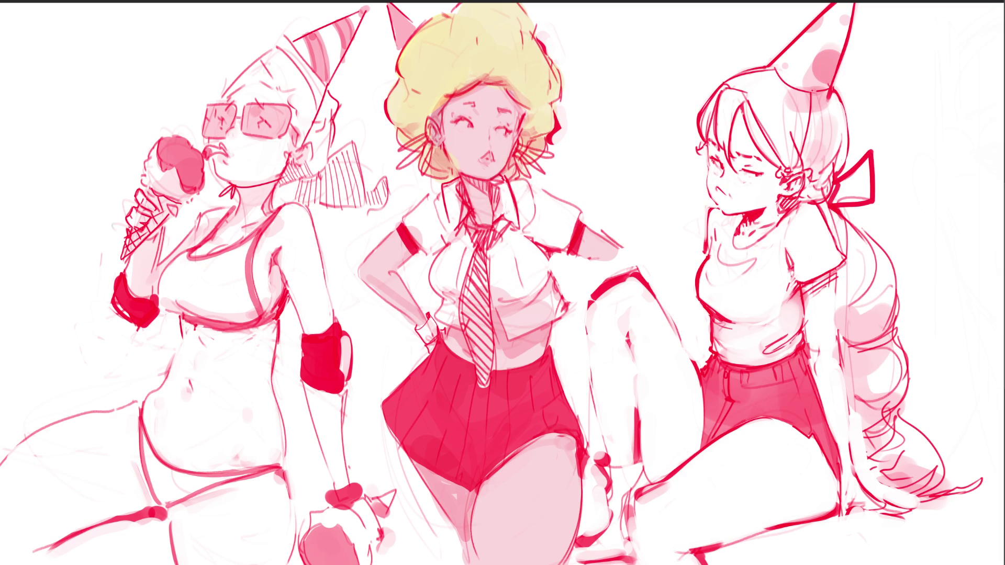
left_click_drag(464, 123, 474, 126)
mouse_move(67, 207)
left_mouse_down()
mouse_move(340, 262)
mouse_move(774, 168)
mouse_move(45, 516)
mouse_move(247, 552)
mouse_move(733, 236)
left_mouse_up()
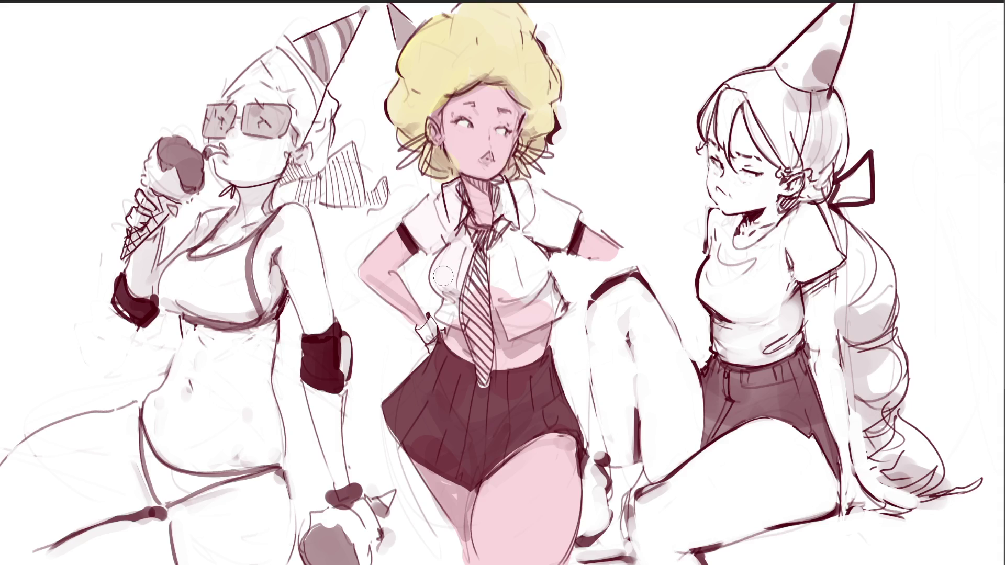
Whiten the shirt beside the tie, sample the forehead colour, and erase stray lines at the arm tip.
mouse_move(505, 301)
left_mouse_down()
mouse_move(510, 314)
mouse_move(539, 314)
mouse_move(513, 324)
mouse_move(528, 309)
left_mouse_up()
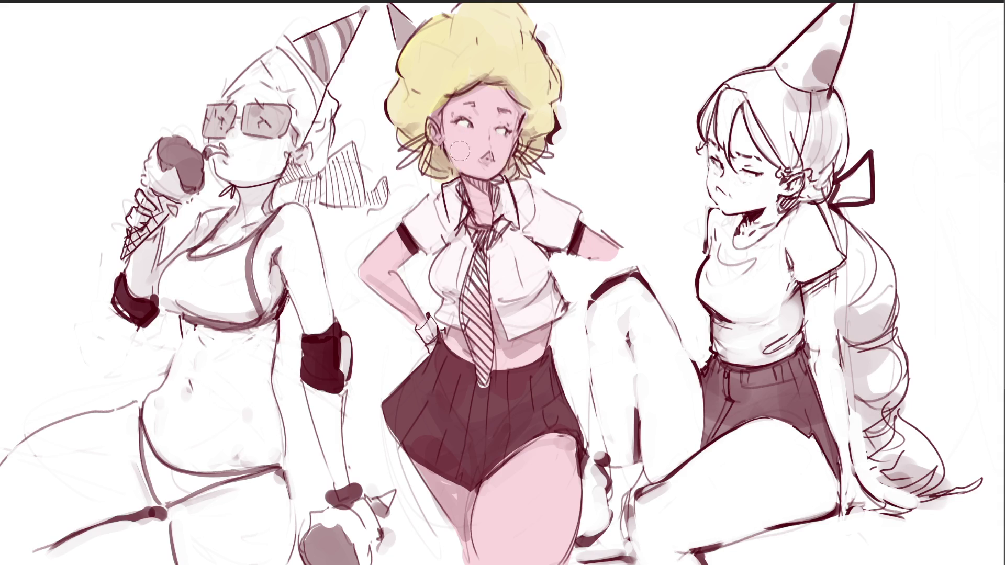
left_click(442, 106, "alt")
left_click_drag(618, 245, 615, 251)
Deepen the afro's yellow from the top down to both sides of the face.
mouse_move(434, 66)
left_mouse_down()
mouse_move(480, 44)
mouse_move(445, 63)
mouse_move(413, 99)
mouse_move(413, 123)
left_mouse_up()
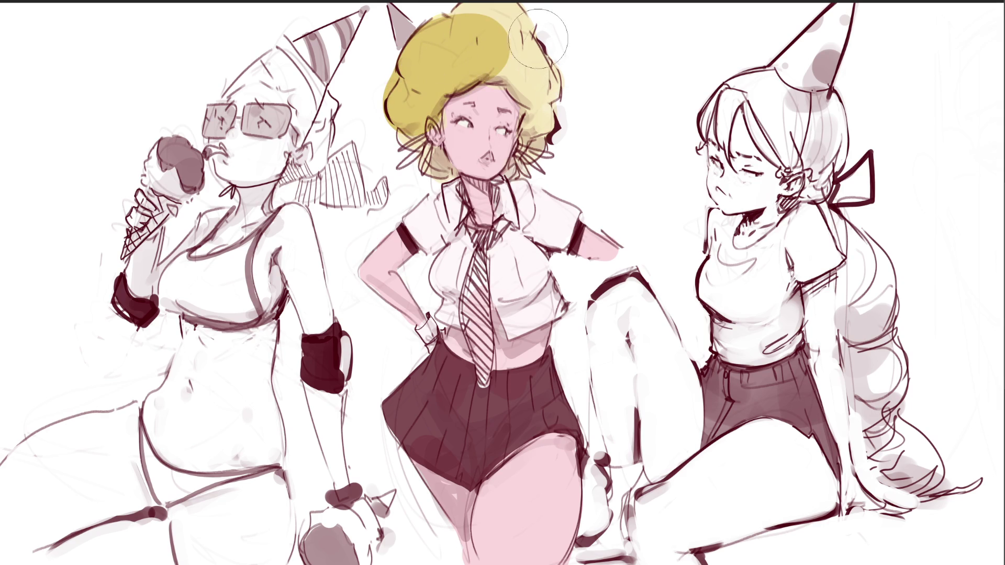
mouse_move(555, 105)
left_mouse_down()
mouse_move(492, 31)
mouse_move(408, 79)
mouse_move(503, 53)
mouse_move(486, 29)
mouse_move(539, 79)
mouse_move(542, 87)
mouse_move(529, 73)
mouse_move(531, 137)
mouse_move(545, 152)
left_mouse_up()
mouse_move(413, 117)
left_mouse_down()
mouse_move(398, 144)
mouse_move(436, 166)
left_mouse_up()
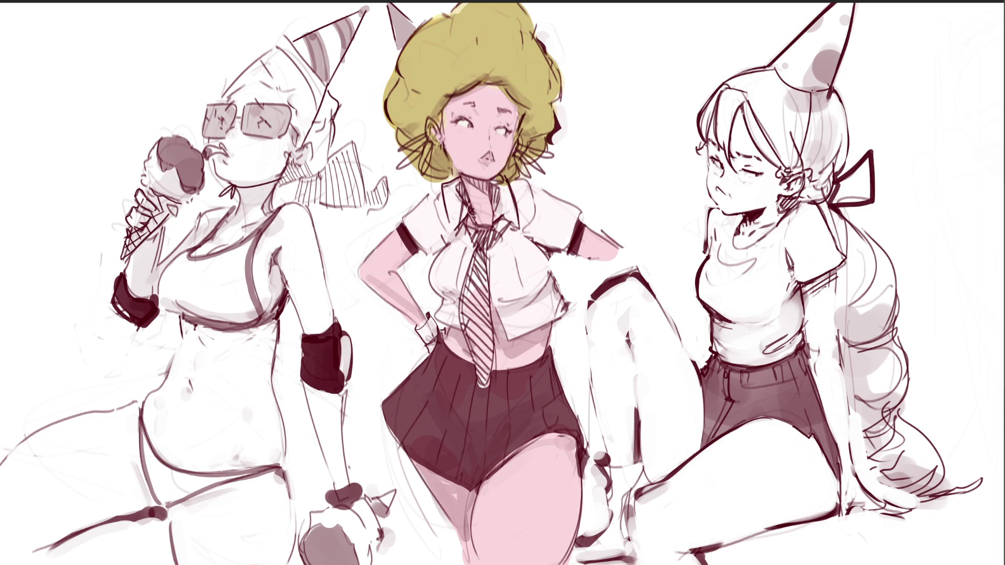
mouse_move(464, 223)
left_mouse_down()
mouse_move(476, 238)
mouse_move(505, 226)
mouse_move(472, 272)
mouse_move(462, 317)
mouse_move(478, 375)
mouse_move(490, 354)
mouse_move(484, 259)
mouse_move(474, 344)
mouse_move(479, 275)
mouse_move(489, 338)
mouse_move(485, 330)
left_mouse_up()
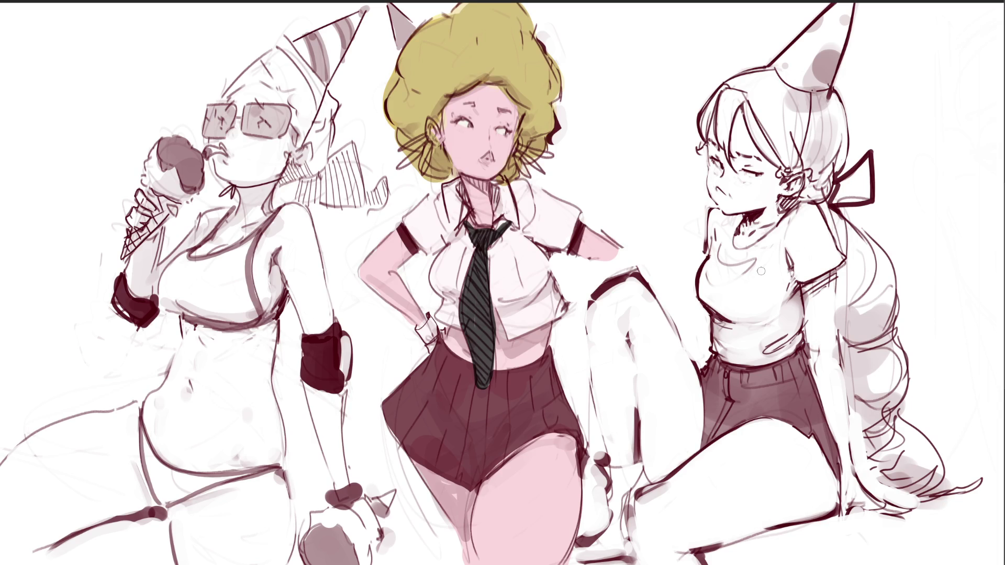
Paint a dark wristband on the middle girl's wrist.
mouse_move(425, 326)
left_mouse_down()
mouse_move(423, 340)
mouse_move(432, 335)
mouse_move(419, 330)
mouse_move(429, 320)
mouse_move(419, 345)
left_mouse_up()
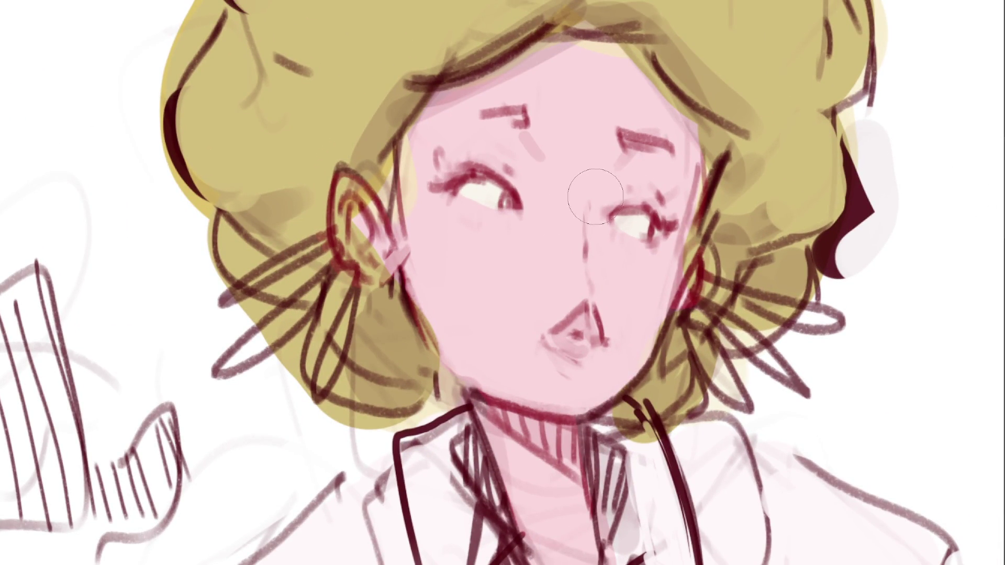
Dab soft pink blush on both cheeks, replacing an overly dark first dab.
left_click(479, 253)
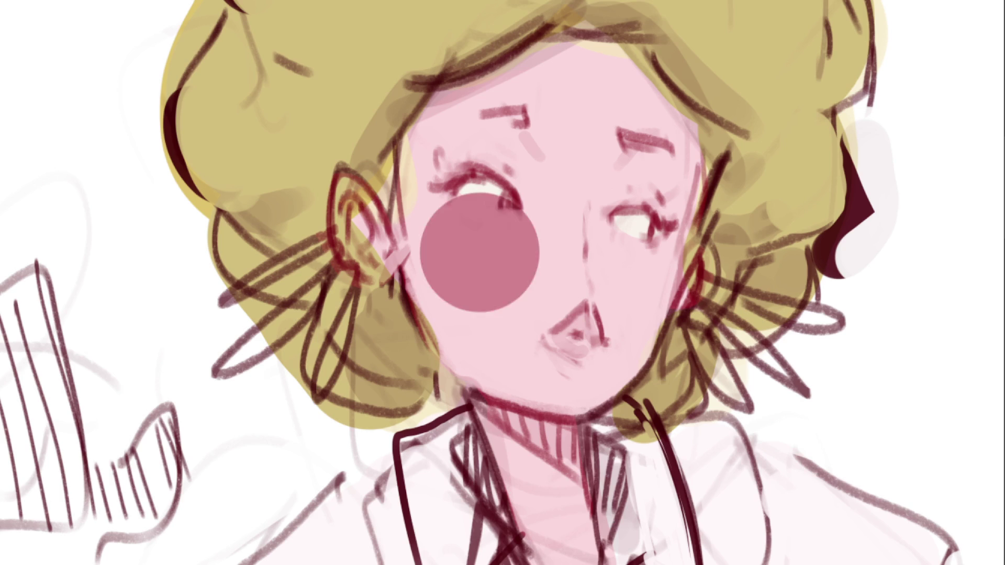
key("ctrl+z")
left_click(475, 243)
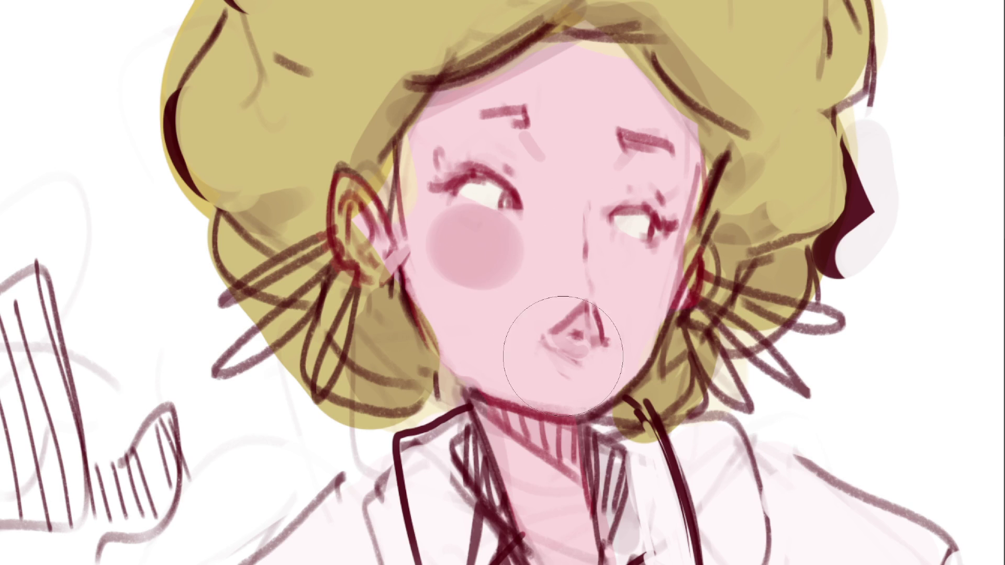
left_click(640, 287)
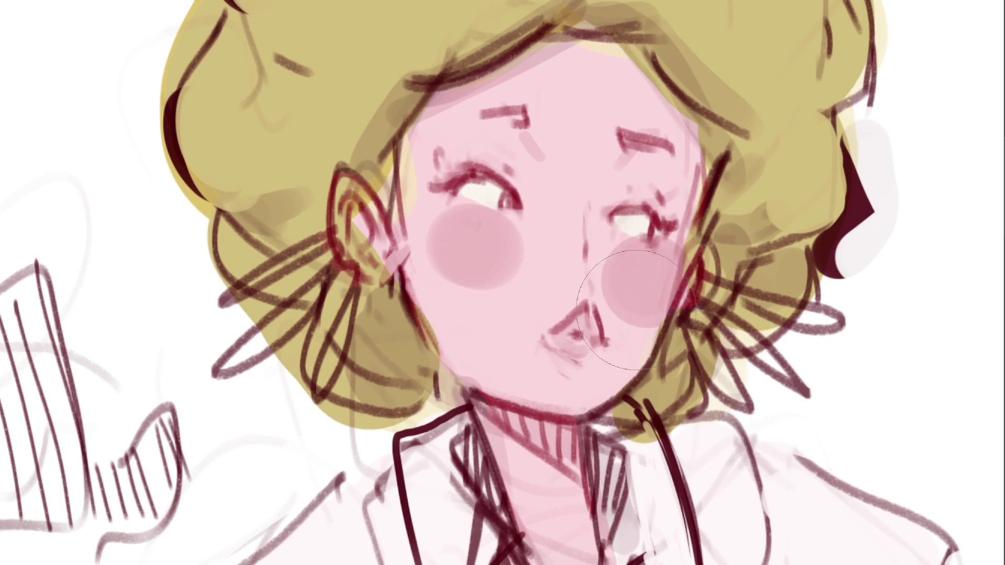
left_click(640, 279)
left_click(640, 281)
With a smaller brush, colour the mouth dark red, ears pink, and darken lashes, nose side and collar.
key("bracketleft")
key("bracketleft")
key("bracketleft")
mouse_move(568, 335)
left_mouse_down()
mouse_move(579, 324)
mouse_move(609, 358)
left_mouse_up()
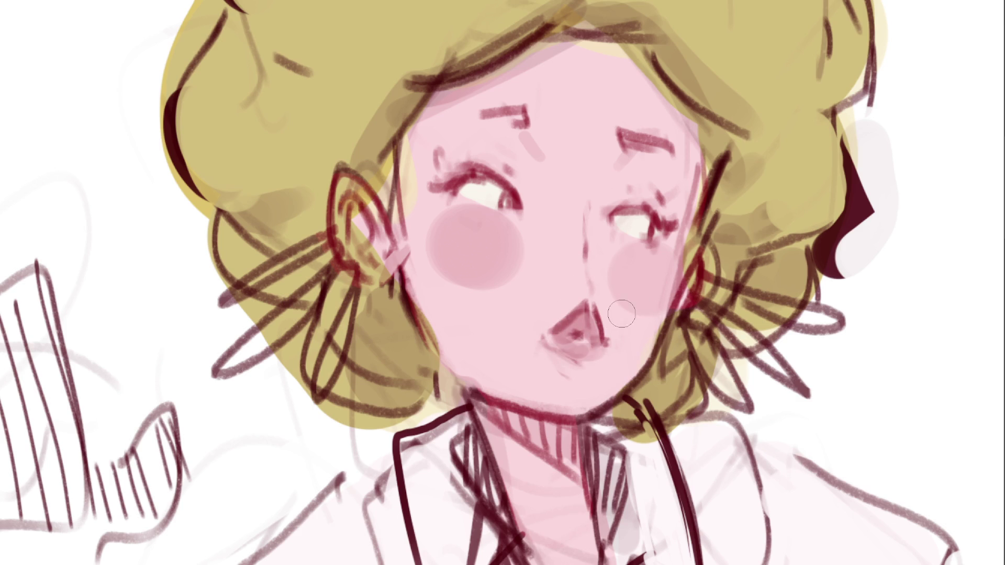
left_click_drag(348, 183, 356, 199)
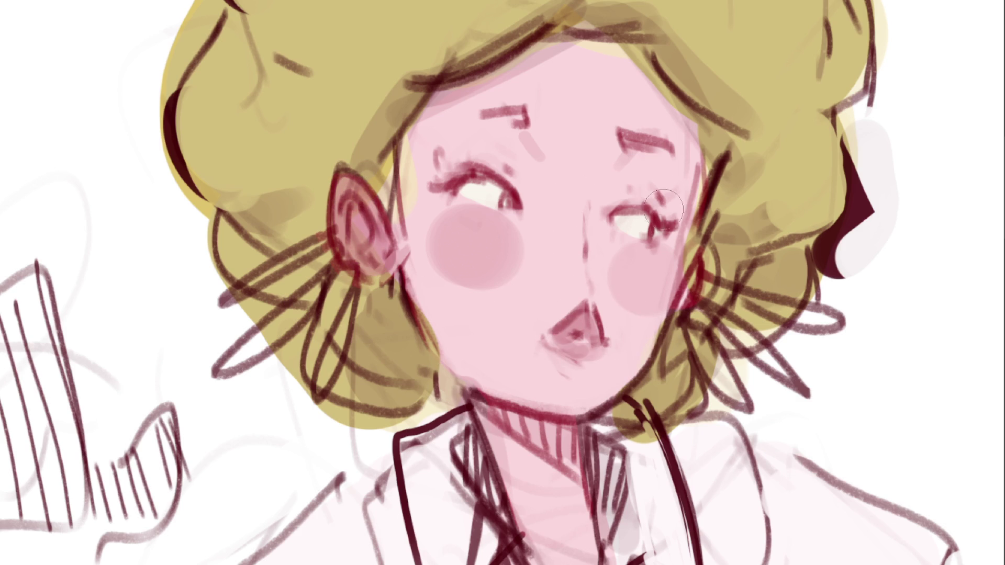
left_click_drag(450, 174, 501, 168)
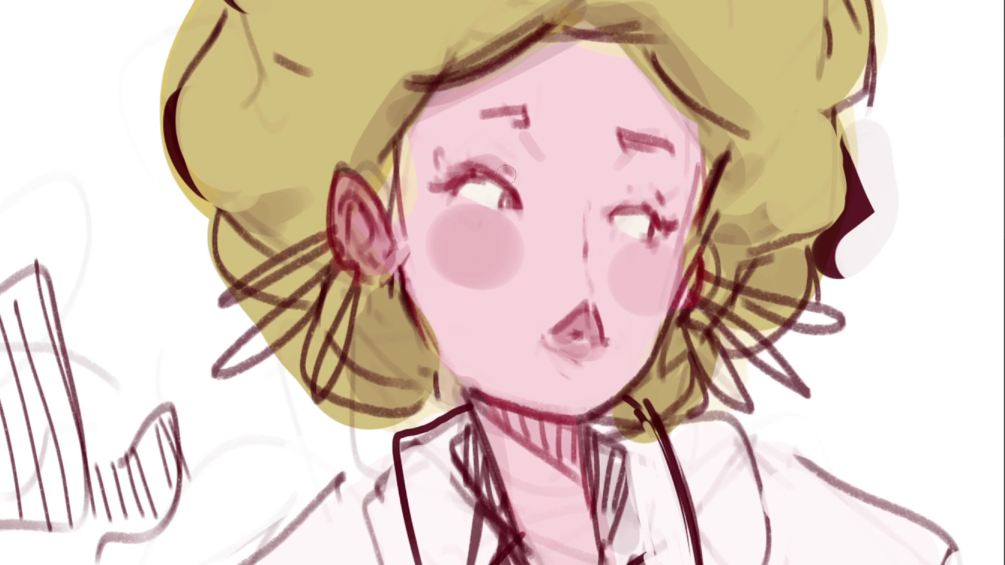
left_click_drag(608, 198, 666, 194)
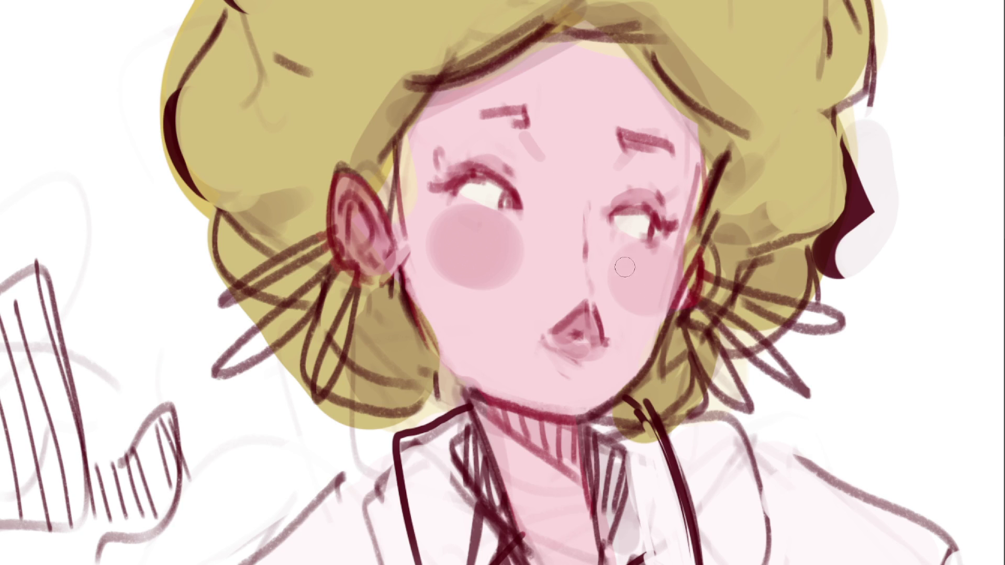
left_click_drag(576, 217, 573, 248)
left_click_drag(626, 395, 646, 416)
left_click_drag(705, 245, 703, 286)
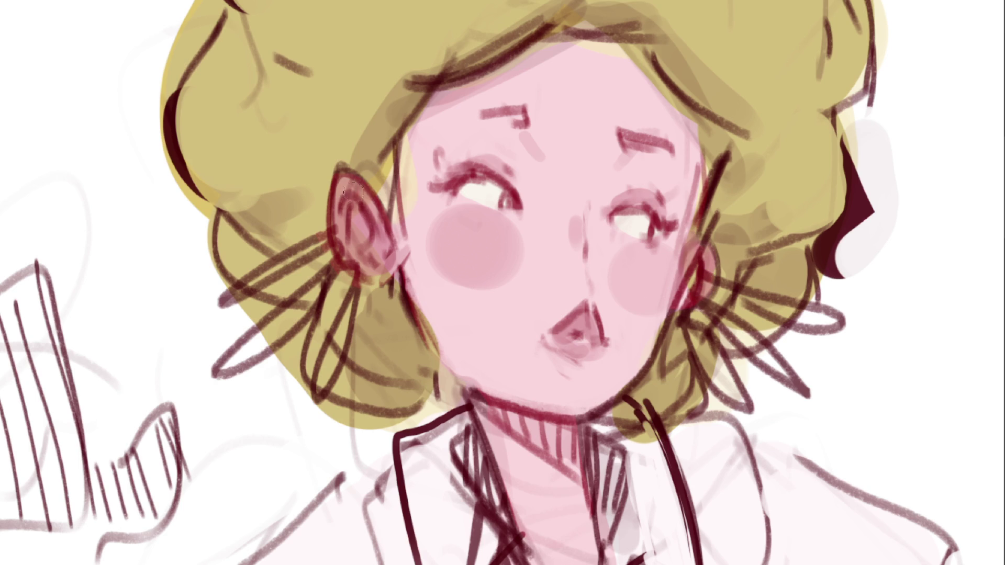
left_click_drag(354, 212, 359, 223)
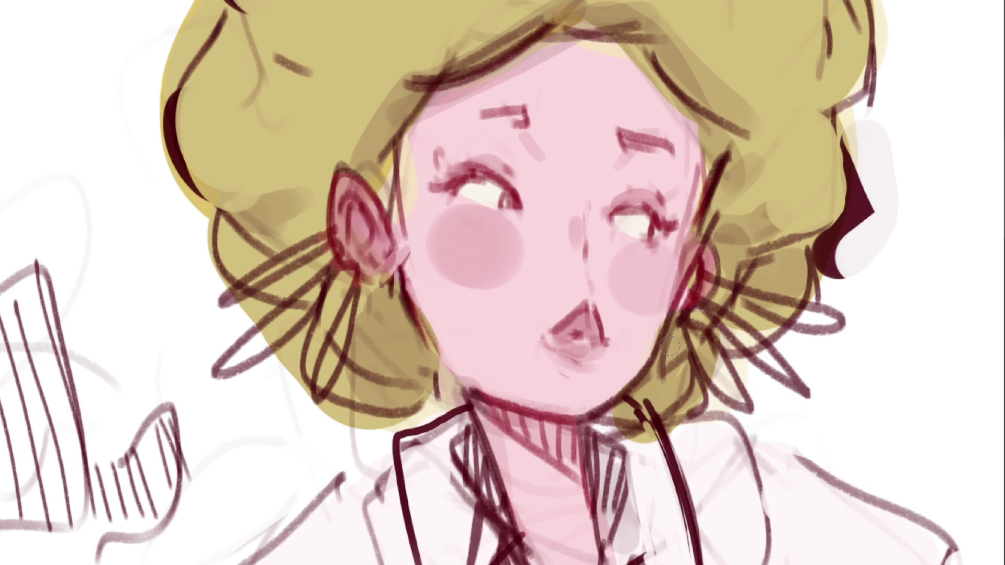
Erase hair colour spilling past the outline at lower left, the collar and upper right.
left_click_drag(231, 321, 260, 311)
mouse_move(279, 364)
left_mouse_down()
mouse_move(301, 335)
mouse_move(285, 390)
mouse_move(330, 415)
mouse_move(408, 426)
mouse_move(450, 411)
left_mouse_up()
mouse_move(633, 445)
left_mouse_down()
mouse_move(680, 432)
mouse_move(617, 419)
left_mouse_up()
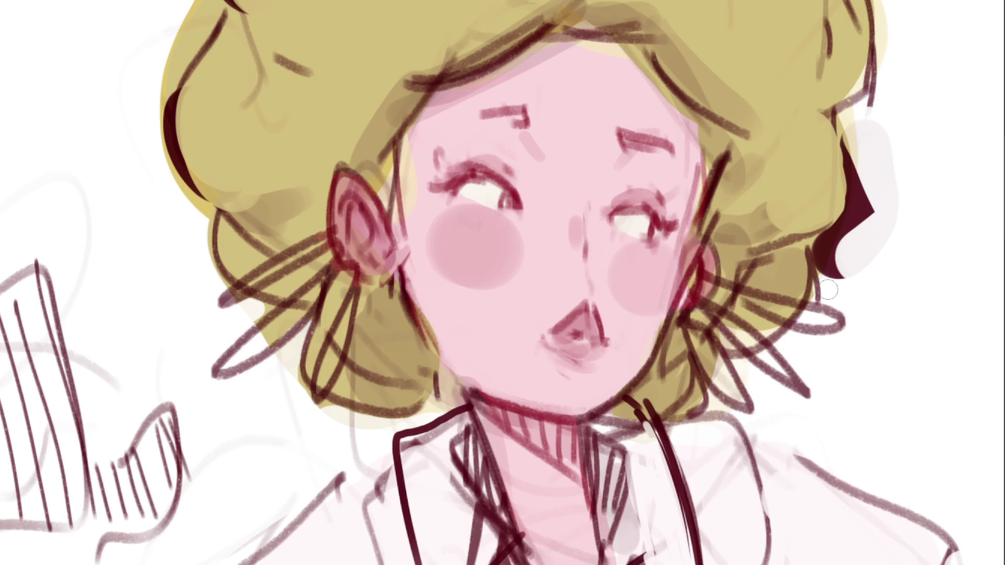
left_click_drag(891, 89, 883, 5)
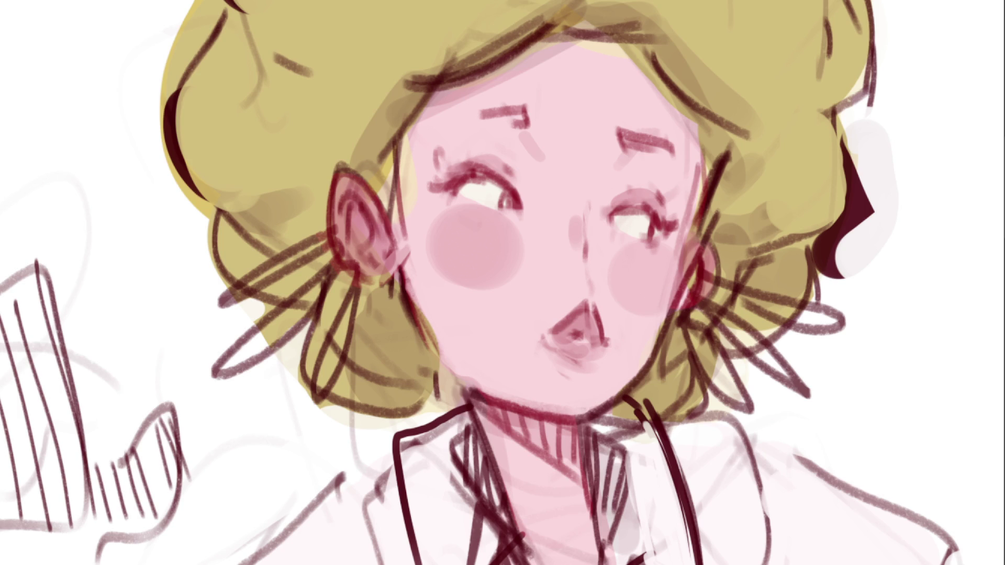
Colour the irises of both of the middle girl's eyes yellow.
left_click_drag(500, 187, 497, 203)
left_click_drag(649, 216, 642, 232)
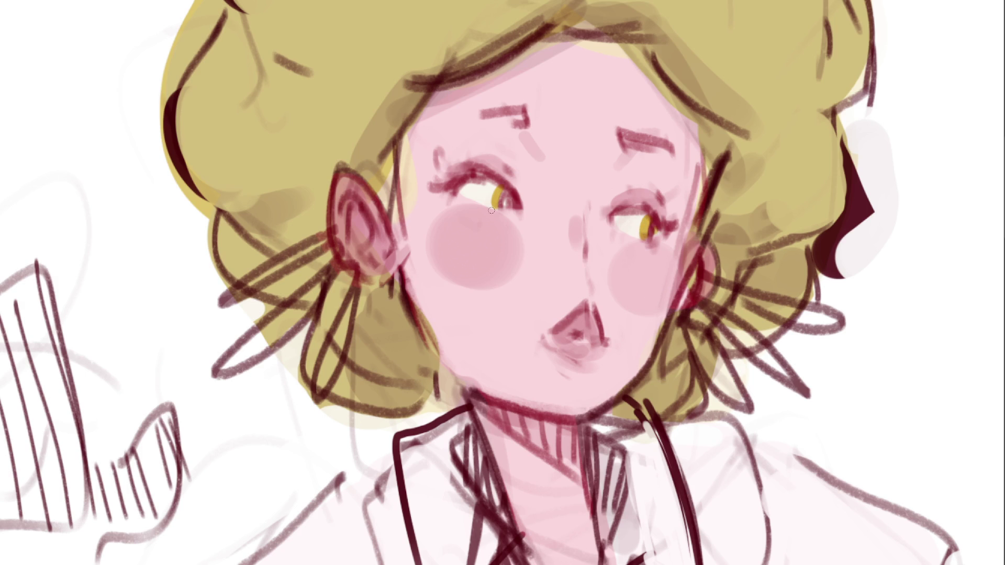
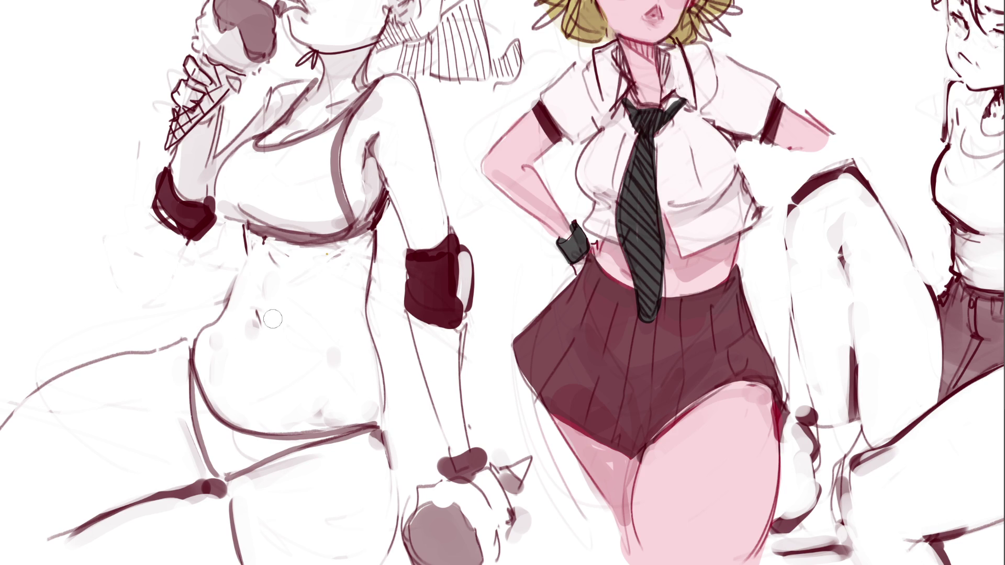
Paint tan skin tone over the left figure's waist and touch up the dark elbow pad.
mouse_move(259, 277)
left_mouse_down()
mouse_move(201, 389)
mouse_move(363, 431)
mouse_move(373, 364)
mouse_move(360, 289)
mouse_move(365, 242)
mouse_move(274, 248)
mouse_move(356, 262)
mouse_move(256, 298)
mouse_move(277, 322)
mouse_move(313, 291)
mouse_move(341, 319)
mouse_move(246, 335)
mouse_move(220, 397)
mouse_move(262, 409)
mouse_move(303, 382)
mouse_move(299, 327)
mouse_move(335, 367)
mouse_move(312, 375)
mouse_move(355, 415)
left_mouse_up()
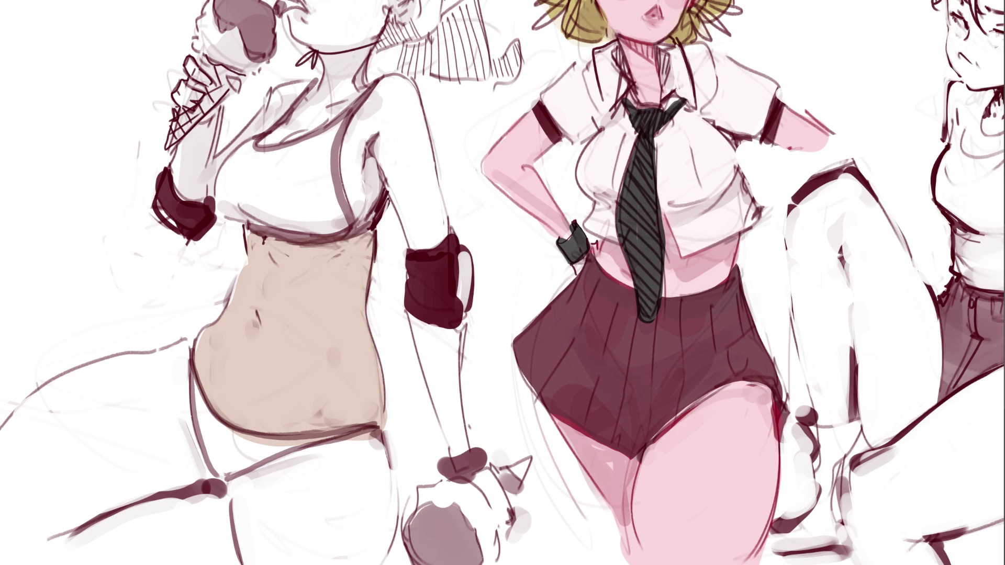
left_click_drag(442, 262, 467, 244)
Lighten the torso with peach, add pink blush, and lay soft shadows under the shirt.
mouse_move(274, 230)
left_mouse_down()
mouse_move(246, 403)
mouse_move(290, 262)
mouse_move(314, 398)
mouse_move(325, 261)
mouse_move(339, 328)
mouse_move(283, 407)
mouse_move(268, 401)
mouse_move(361, 385)
left_mouse_up()
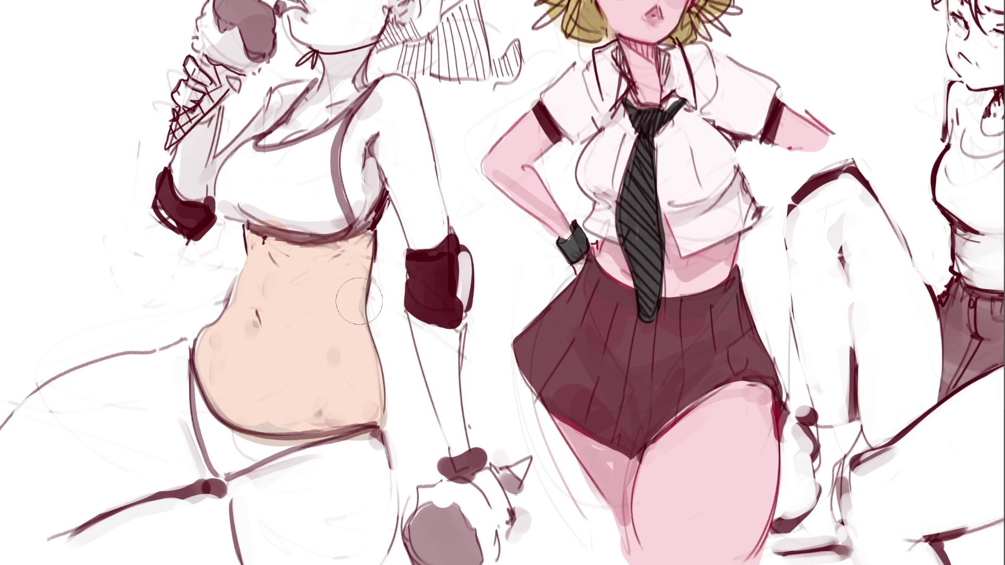
mouse_move(286, 244)
left_mouse_down()
mouse_move(355, 281)
mouse_move(337, 252)
mouse_move(366, 270)
left_mouse_up()
left_click_drag(256, 237, 366, 245)
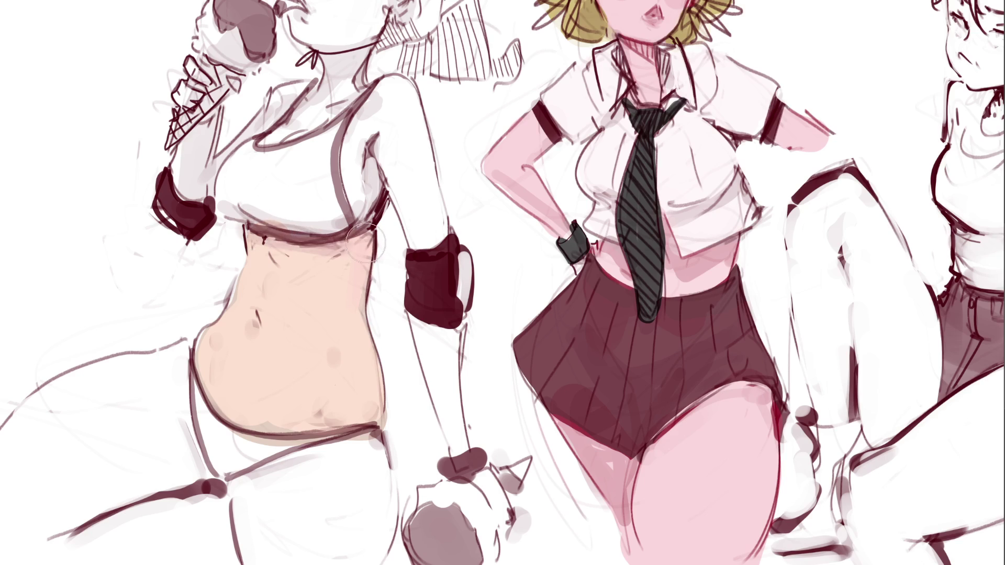
left_click_drag(264, 250, 280, 277)
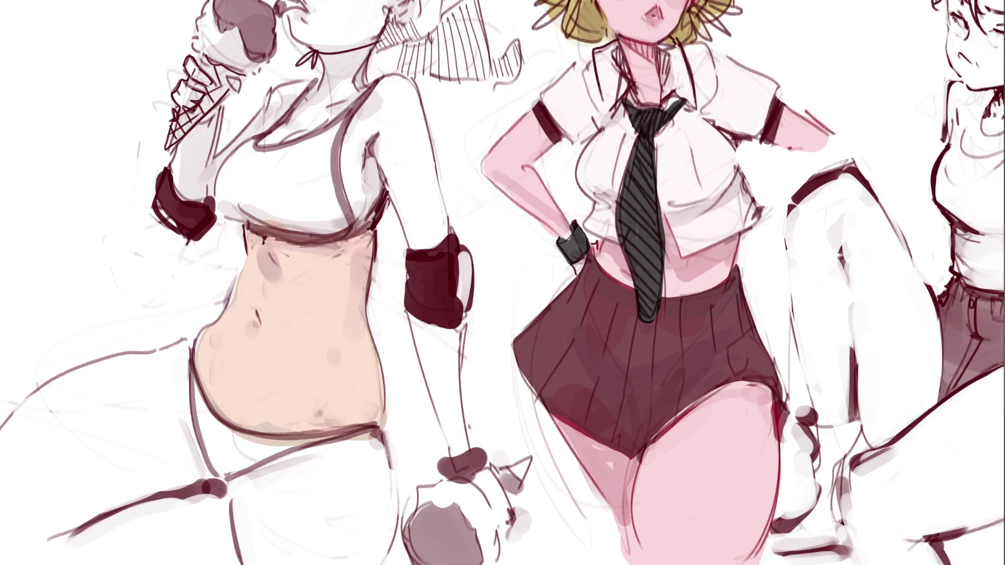
Undo the trial dark belly shadows, then start a pinkish-red stroke on the belly.
mouse_move(262, 246)
left_mouse_down()
mouse_move(285, 275)
mouse_move(372, 304)
mouse_move(354, 332)
left_mouse_up()
key("ctrl+z")
key("ctrl+z")
key("ctrl+z")
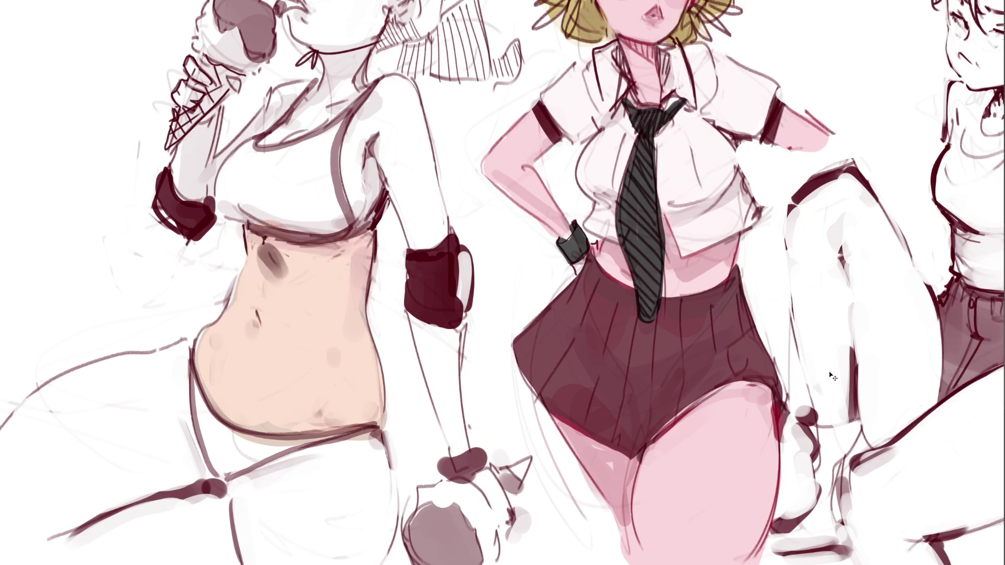
key("ctrl+z")
key("ctrl+z")
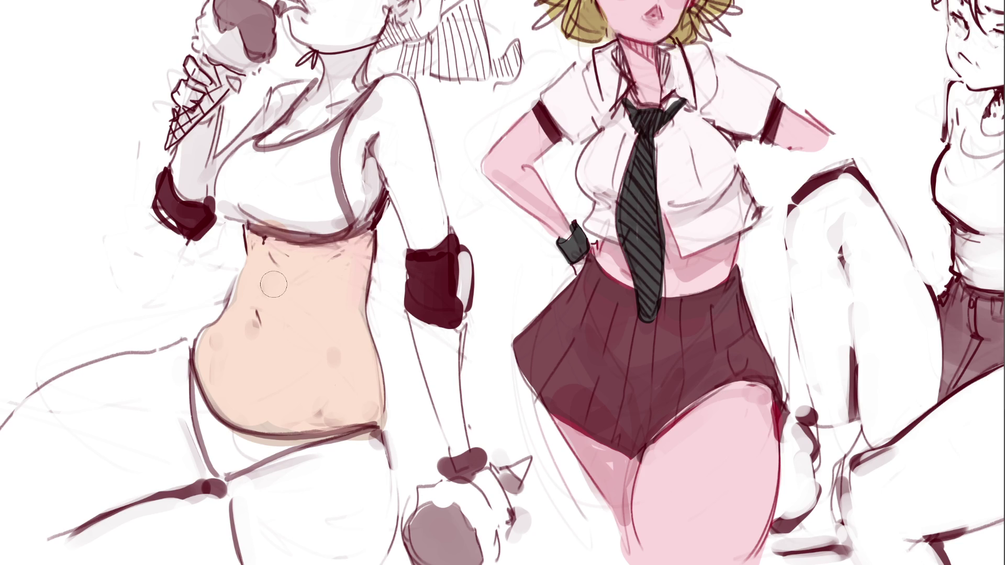
left_click_drag(263, 270, 255, 313)
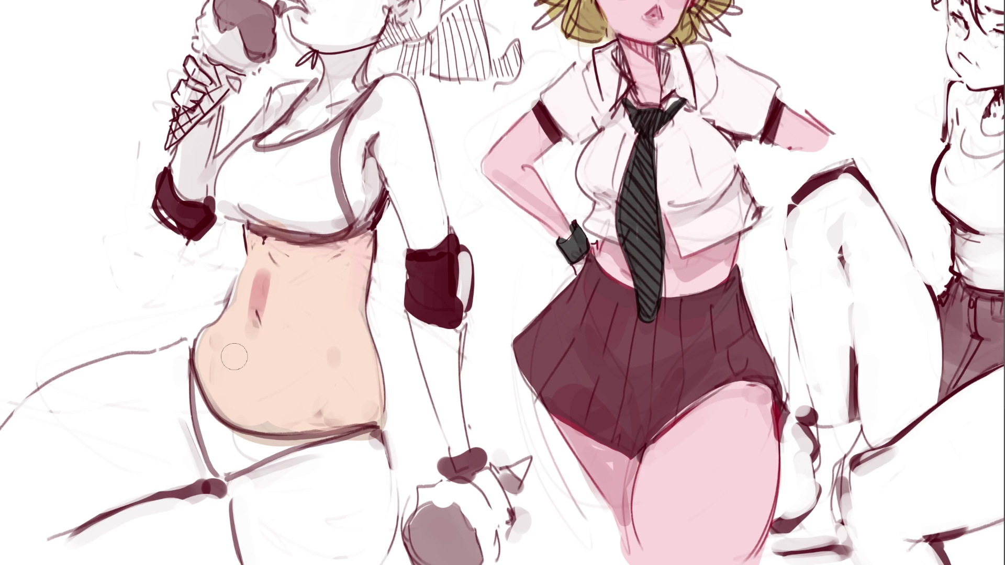
Add pinkish-red strokes and dabs across the upper and middle belly.
mouse_move(224, 347)
left_mouse_down()
mouse_move(224, 375)
mouse_move(283, 378)
mouse_move(294, 332)
left_mouse_up()
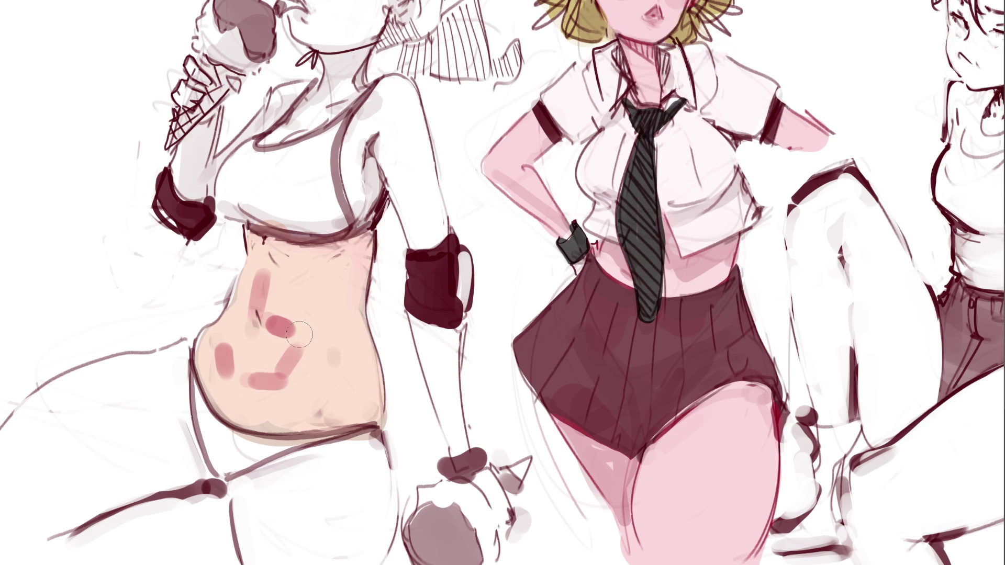
left_click_drag(274, 297, 303, 296)
left_click_drag(244, 287, 266, 279)
left_click(313, 271)
mouse_move(222, 313)
left_mouse_down()
mouse_move(245, 323)
mouse_move(244, 343)
left_mouse_up()
left_click_drag(352, 245, 352, 272)
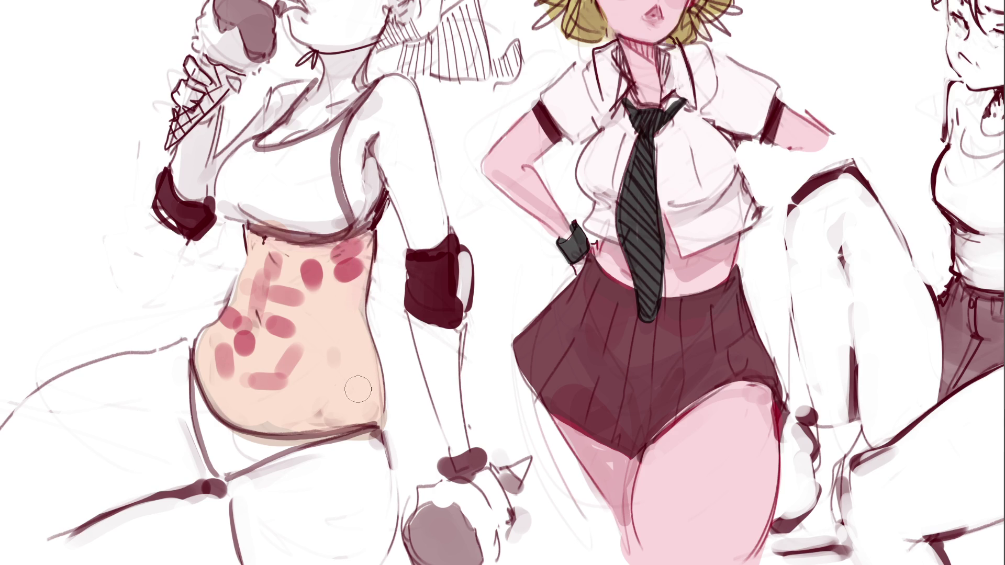
Dab pink spots and dark pink strokes on the lower belly, then view the whole drawing.
left_click(309, 416)
left_click(270, 421)
left_click_drag(331, 366, 312, 422)
left_click_drag(363, 327, 364, 361)
left_click_drag(366, 376, 366, 392)
left_click(227, 341)
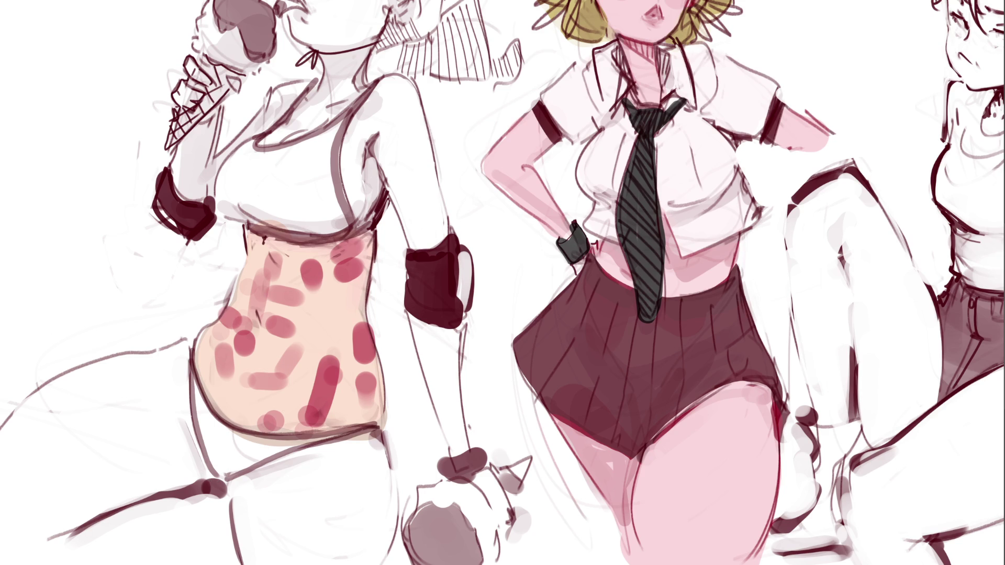
key("ctrl+minus")
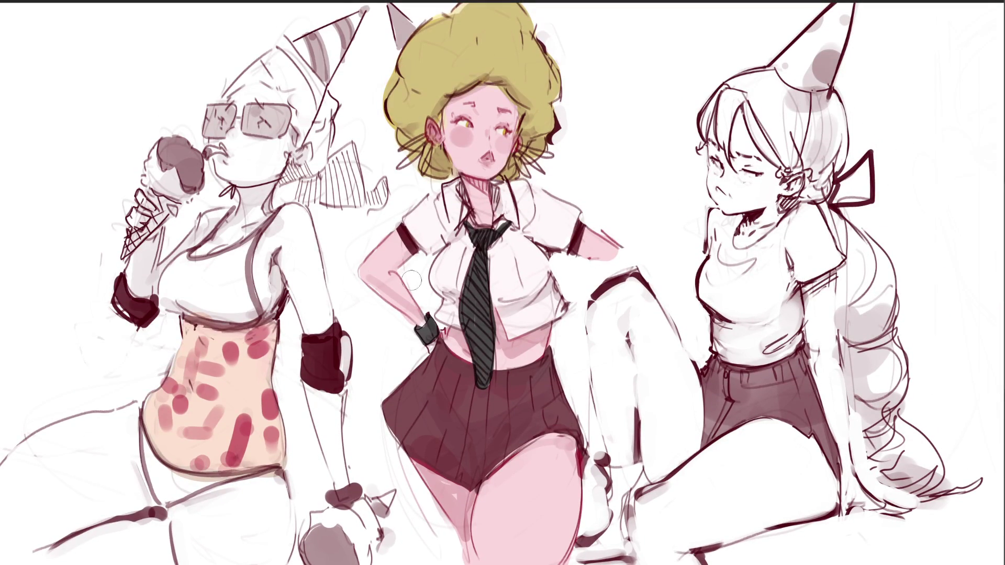
Undo a red arm stroke, draw the navel line, and cover lower-belly red spots with skin tone.
mouse_move(299, 262)
left_mouse_down()
mouse_move(286, 259)
mouse_move(316, 327)
mouse_move(288, 257)
mouse_move(310, 296)
mouse_move(304, 257)
mouse_move(323, 314)
mouse_move(293, 220)
mouse_move(277, 240)
mouse_move(321, 278)
mouse_move(321, 303)
mouse_move(311, 223)
mouse_move(282, 227)
left_mouse_up()
key("ctrl+z")
mouse_move(198, 389)
left_mouse_down()
mouse_move(215, 394)
mouse_move(184, 382)
mouse_move(194, 338)
mouse_move(226, 376)
mouse_move(172, 389)
mouse_move(174, 405)
mouse_move(177, 398)
mouse_move(203, 410)
mouse_move(177, 430)
mouse_move(171, 385)
mouse_move(219, 404)
mouse_move(219, 450)
mouse_move(254, 404)
mouse_move(244, 455)
mouse_move(259, 452)
mouse_move(260, 407)
mouse_move(267, 453)
mouse_move(272, 429)
mouse_move(277, 450)
mouse_move(275, 389)
mouse_move(279, 414)
mouse_move(232, 365)
mouse_move(243, 366)
mouse_move(235, 347)
mouse_move(251, 353)
mouse_move(283, 322)
left_mouse_up()
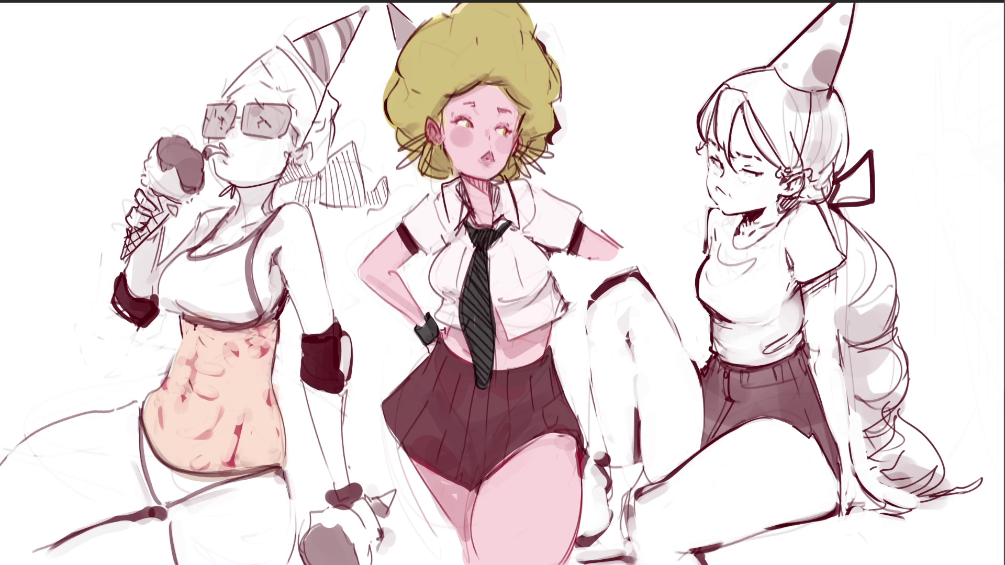
left_click_drag(234, 419, 211, 473)
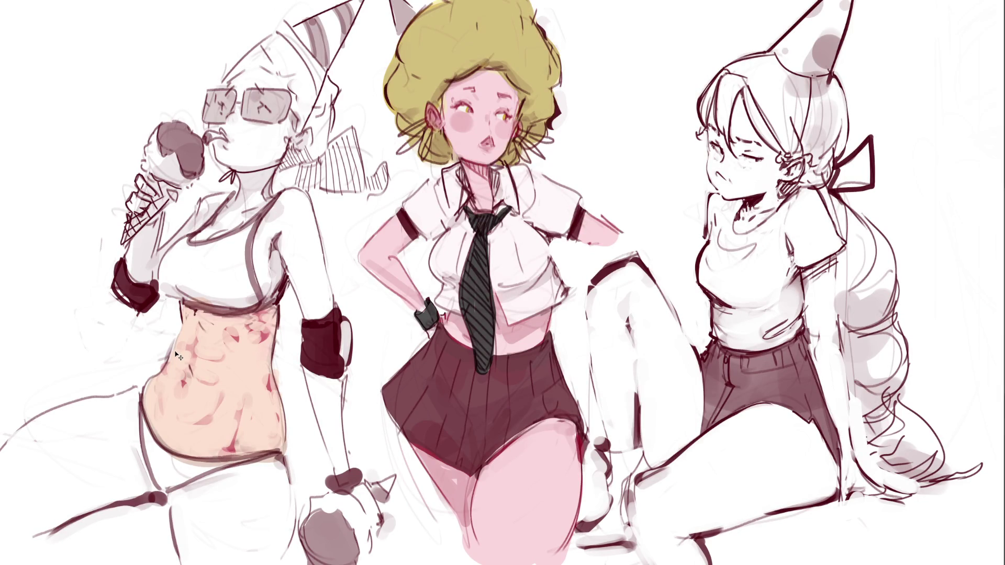
Smooth the belly, then paint skin tone on the chest, neck, upper thigh and forearm.
mouse_move(243, 379)
left_mouse_down()
mouse_move(246, 317)
mouse_move(231, 356)
mouse_move(200, 351)
mouse_move(229, 372)
mouse_move(237, 361)
mouse_move(249, 386)
mouse_move(238, 340)
mouse_move(285, 215)
mouse_move(314, 319)
mouse_move(293, 230)
left_mouse_up()
mouse_move(208, 237)
left_mouse_down()
mouse_move(146, 252)
mouse_move(147, 225)
mouse_move(252, 183)
mouse_move(227, 153)
mouse_move(246, 89)
mouse_move(283, 157)
mouse_move(269, 88)
left_mouse_up()
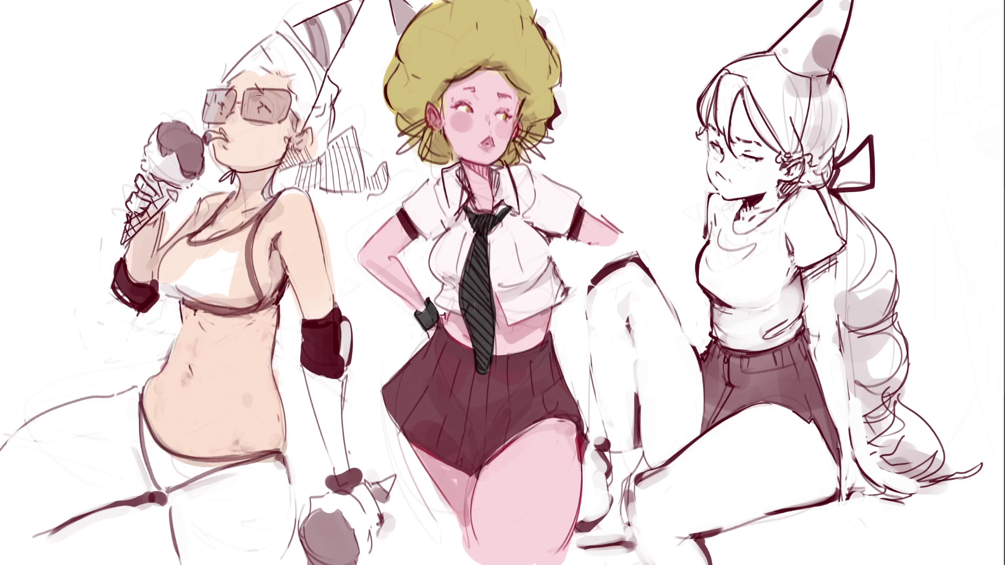
mouse_move(225, 490)
left_mouse_down()
mouse_move(200, 497)
mouse_move(208, 479)
mouse_move(254, 542)
mouse_move(277, 473)
mouse_move(262, 552)
mouse_move(172, 468)
mouse_move(79, 419)
mouse_move(21, 503)
mouse_move(105, 445)
mouse_move(124, 482)
mouse_move(13, 504)
mouse_move(15, 455)
mouse_move(94, 421)
mouse_move(4, 479)
left_mouse_up()
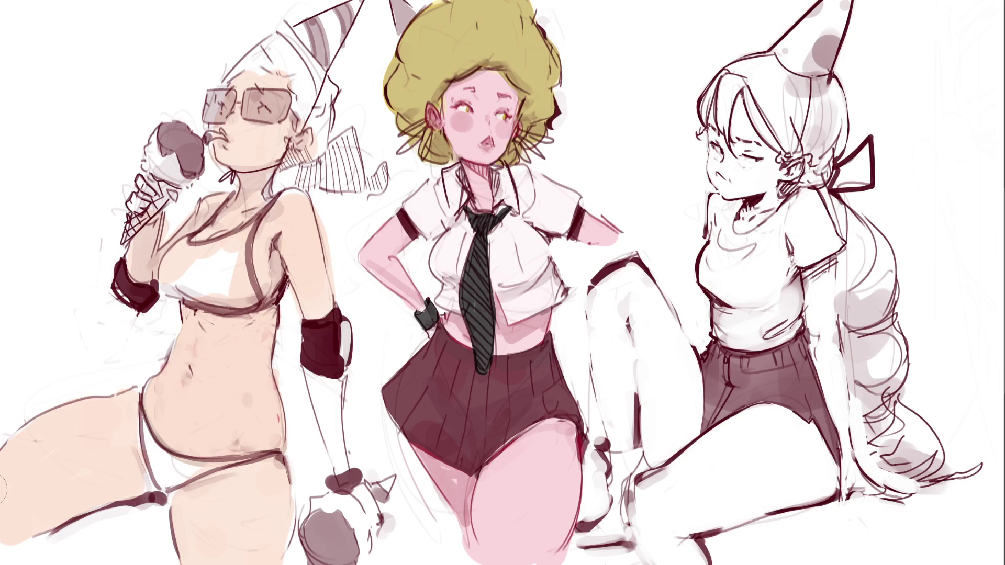
mouse_move(322, 377)
left_mouse_down()
mouse_move(343, 458)
mouse_move(322, 395)
left_mouse_up()
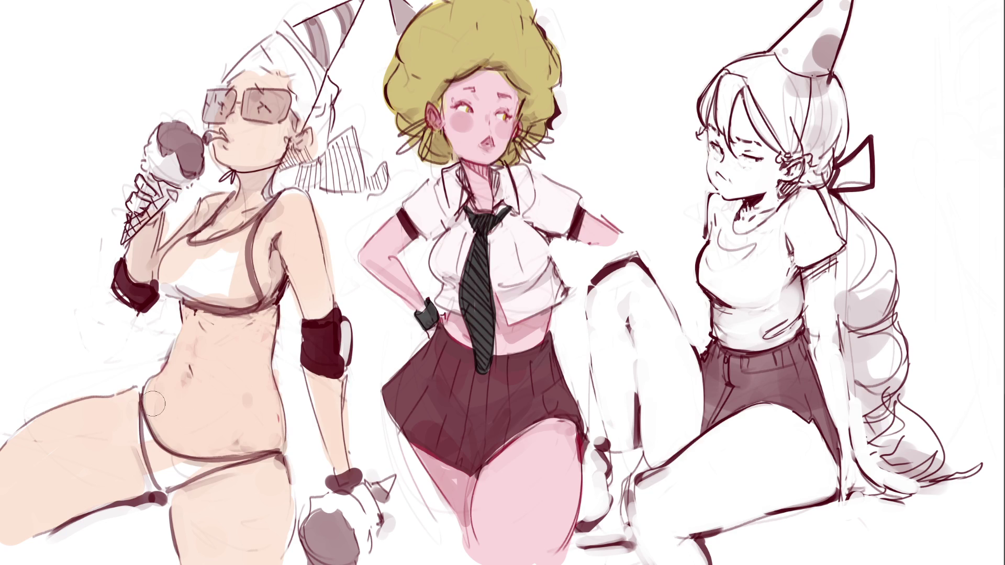
Fill the inner thigh, lower hand, chest, forehead and hair with base skin tone.
mouse_move(159, 463)
left_mouse_down()
mouse_move(258, 543)
mouse_move(274, 495)
left_mouse_up()
mouse_move(350, 495)
left_mouse_down()
mouse_move(369, 515)
mouse_move(349, 478)
left_mouse_up()
mouse_move(236, 241)
left_mouse_down()
mouse_move(220, 282)
mouse_move(172, 288)
mouse_move(144, 269)
mouse_move(137, 199)
mouse_move(140, 209)
mouse_move(163, 185)
mouse_move(167, 138)
mouse_move(193, 157)
left_mouse_up()
mouse_move(235, 112)
left_mouse_down()
mouse_move(282, 47)
mouse_move(320, 89)
mouse_move(287, 101)
mouse_move(316, 139)
mouse_move(309, 157)
mouse_move(278, 151)
mouse_move(339, 148)
mouse_move(361, 183)
mouse_move(309, 178)
mouse_move(382, 183)
left_mouse_up()
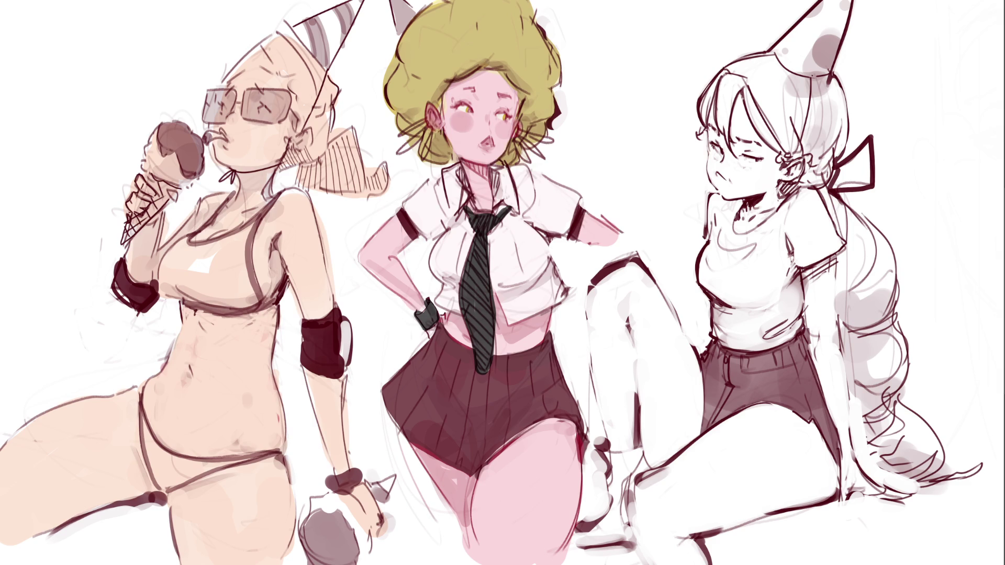
Paint the bikini top and bottom pale blue-white, the hair dark brown, and the held scoop lavender.
mouse_move(204, 240)
left_mouse_down()
mouse_move(183, 262)
mouse_move(209, 283)
mouse_move(231, 246)
mouse_move(241, 252)
mouse_move(246, 285)
mouse_move(221, 278)
left_mouse_up()
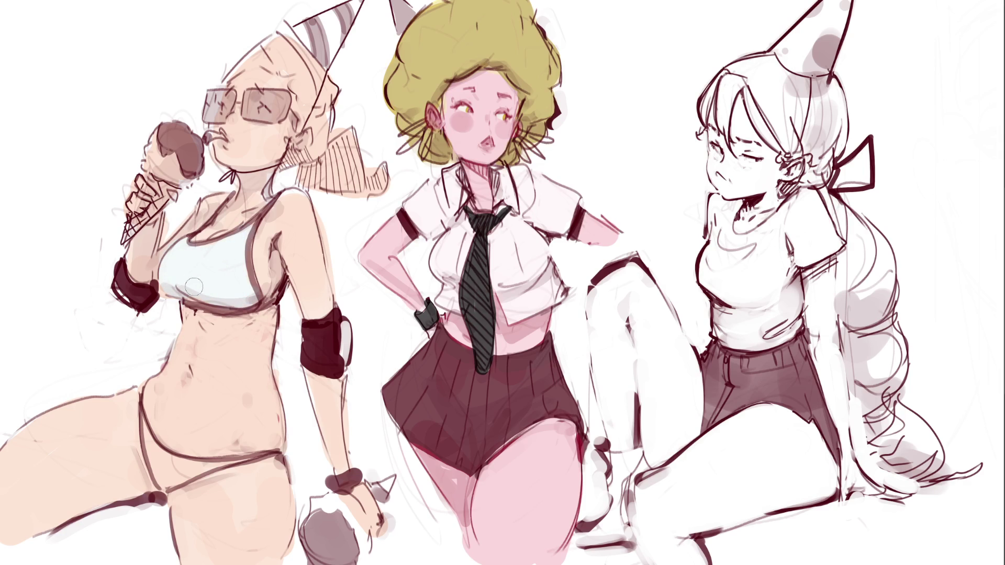
left_click_drag(242, 273, 252, 294)
mouse_move(148, 408)
left_mouse_down()
mouse_move(164, 482)
mouse_move(230, 463)
left_mouse_up()
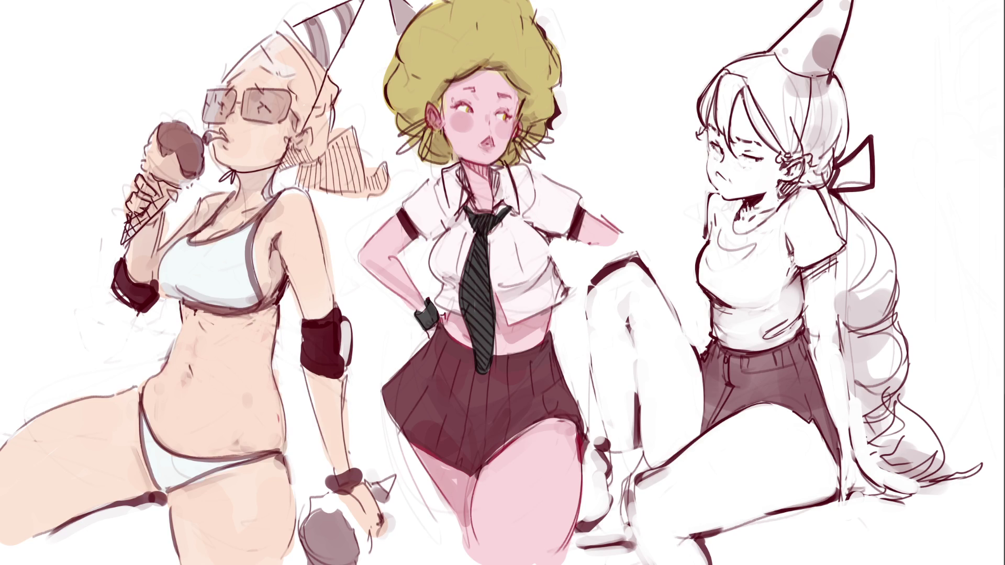
mouse_move(292, 65)
left_mouse_down()
mouse_move(272, 65)
mouse_move(291, 52)
mouse_move(303, 86)
mouse_move(297, 61)
mouse_move(324, 100)
mouse_move(301, 110)
mouse_move(307, 94)
mouse_move(327, 131)
mouse_move(315, 159)
mouse_move(294, 160)
mouse_move(346, 141)
mouse_move(335, 178)
mouse_move(351, 149)
mouse_move(348, 183)
mouse_move(378, 177)
mouse_move(350, 143)
mouse_move(335, 137)
mouse_move(326, 168)
mouse_move(361, 189)
left_mouse_up()
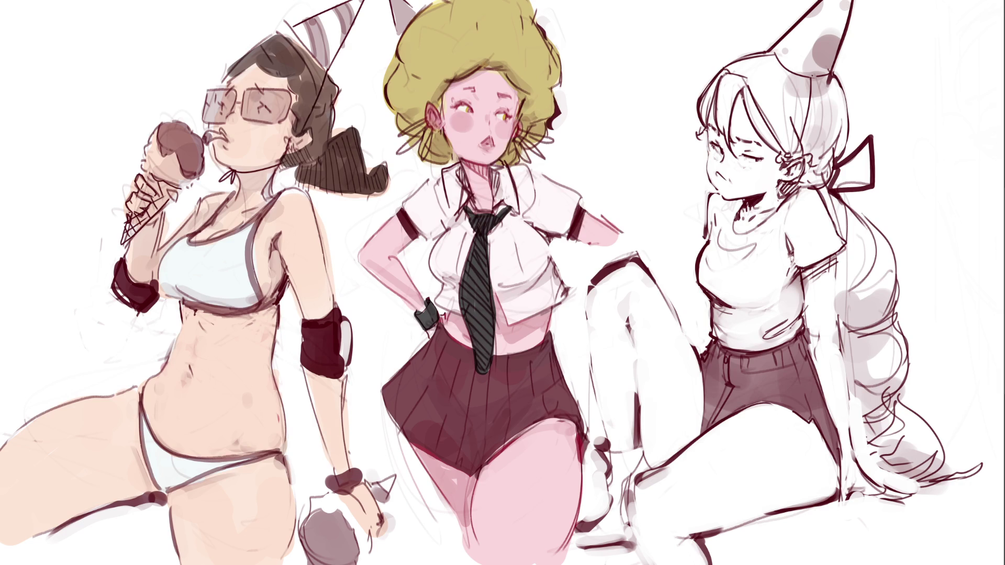
mouse_move(145, 135)
left_mouse_down()
mouse_move(173, 167)
mouse_move(185, 153)
left_mouse_up()
Colour the dropped scoop lavender, both cones dark brown, and blush the shoulder pink.
mouse_move(334, 507)
left_mouse_down()
mouse_move(358, 533)
mouse_move(351, 507)
mouse_move(356, 519)
left_mouse_up()
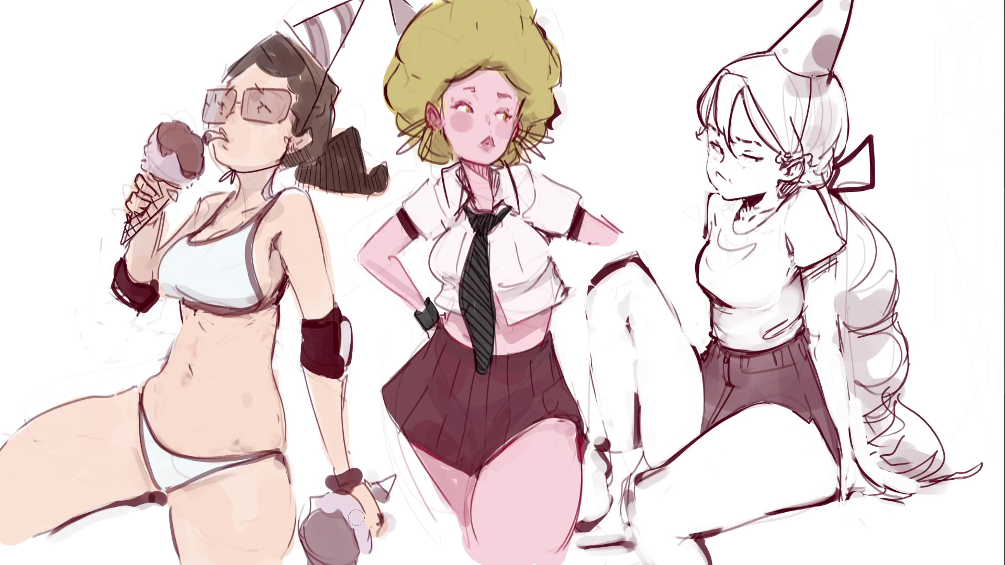
left_click_drag(124, 231, 168, 194)
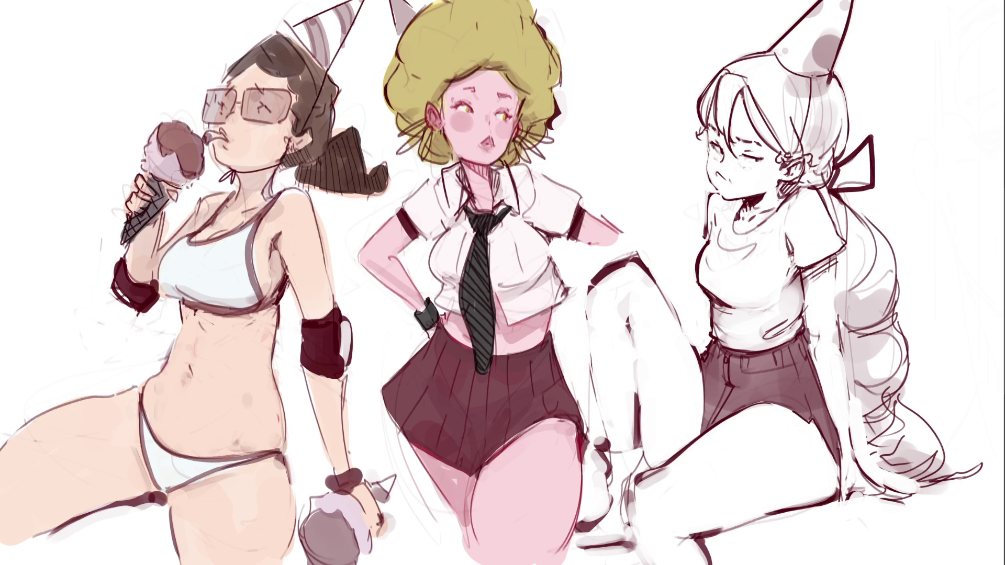
left_click_drag(128, 225, 178, 178)
mouse_move(126, 238)
left_mouse_down()
mouse_move(162, 193)
mouse_move(157, 178)
left_mouse_up()
mouse_move(384, 477)
left_mouse_down()
mouse_move(380, 505)
mouse_move(401, 463)
mouse_move(396, 495)
mouse_move(407, 480)
left_mouse_up()
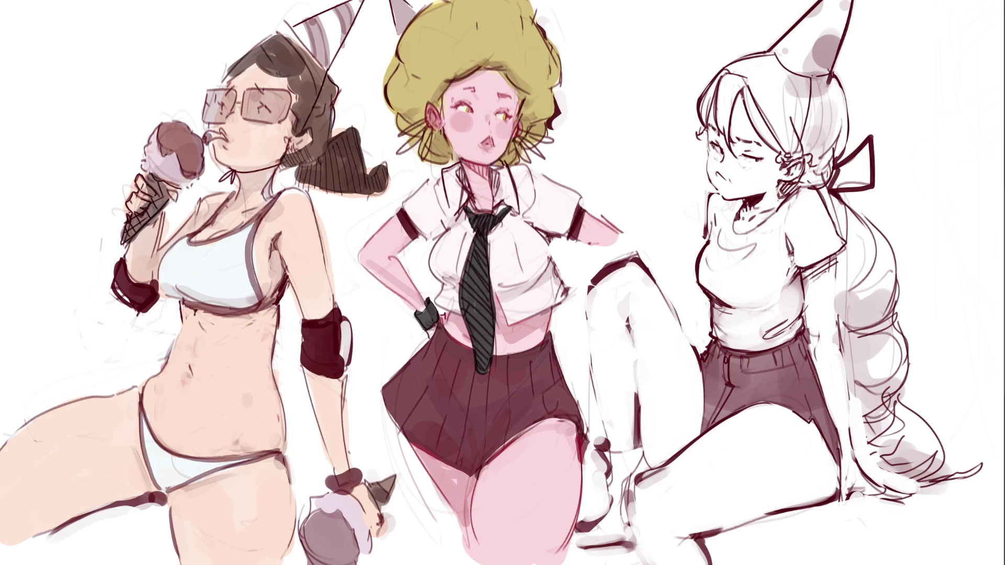
mouse_move(283, 197)
left_mouse_down()
mouse_move(311, 220)
mouse_move(293, 228)
mouse_move(306, 209)
left_mouse_up()
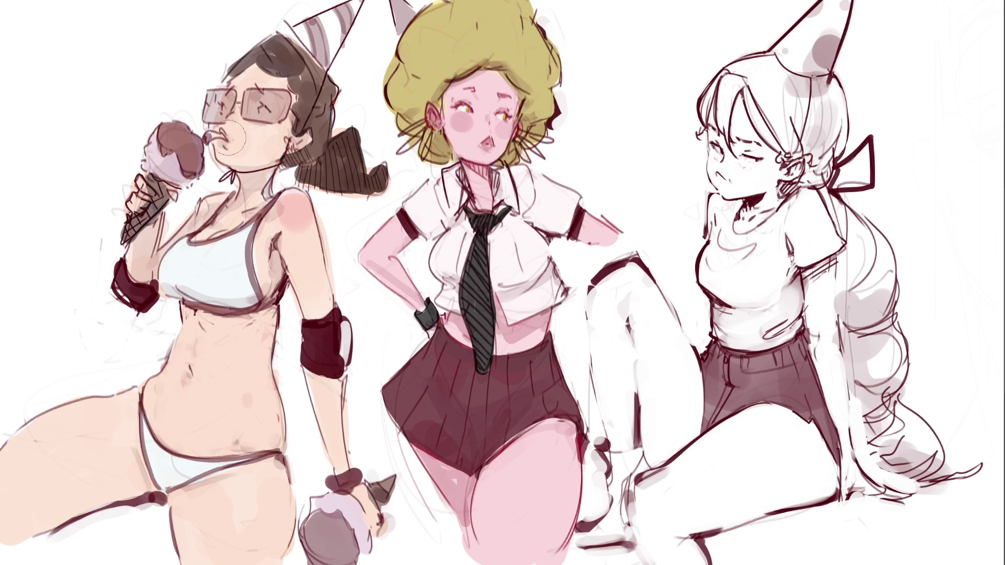
Paint red-pink lips and tongue, pink fingers, a dark chocolate scoop, and a drip down the thigh.
mouse_move(209, 131)
left_mouse_down()
mouse_move(221, 137)
mouse_move(230, 117)
mouse_move(316, 140)
left_mouse_up()
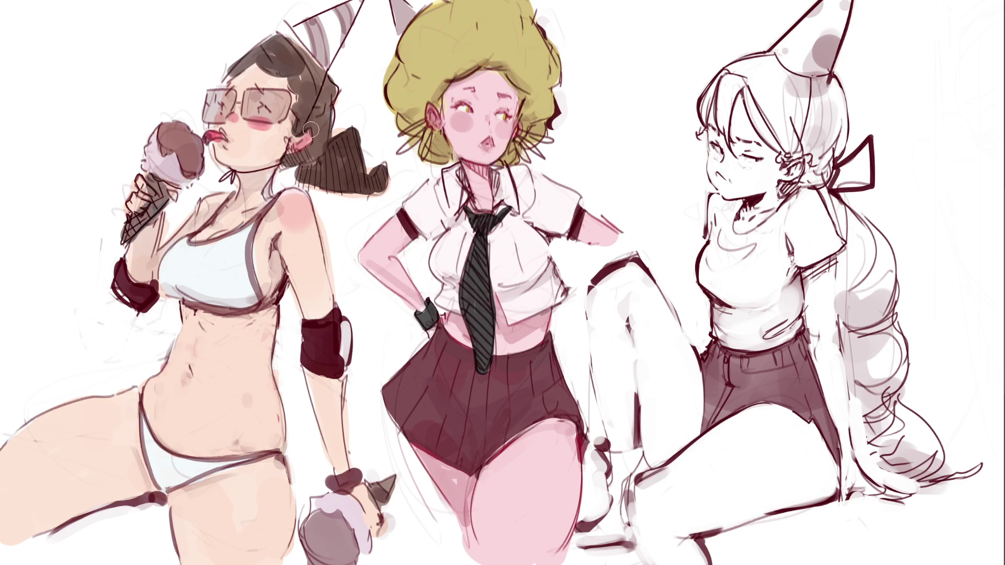
mouse_move(157, 204)
left_mouse_down()
mouse_move(149, 194)
mouse_move(141, 207)
mouse_move(178, 196)
left_mouse_up()
mouse_move(163, 149)
left_mouse_down()
mouse_move(193, 173)
mouse_move(184, 140)
mouse_move(195, 166)
mouse_move(196, 155)
mouse_move(175, 139)
mouse_move(190, 144)
mouse_move(195, 173)
mouse_move(188, 165)
mouse_move(193, 288)
left_mouse_up()
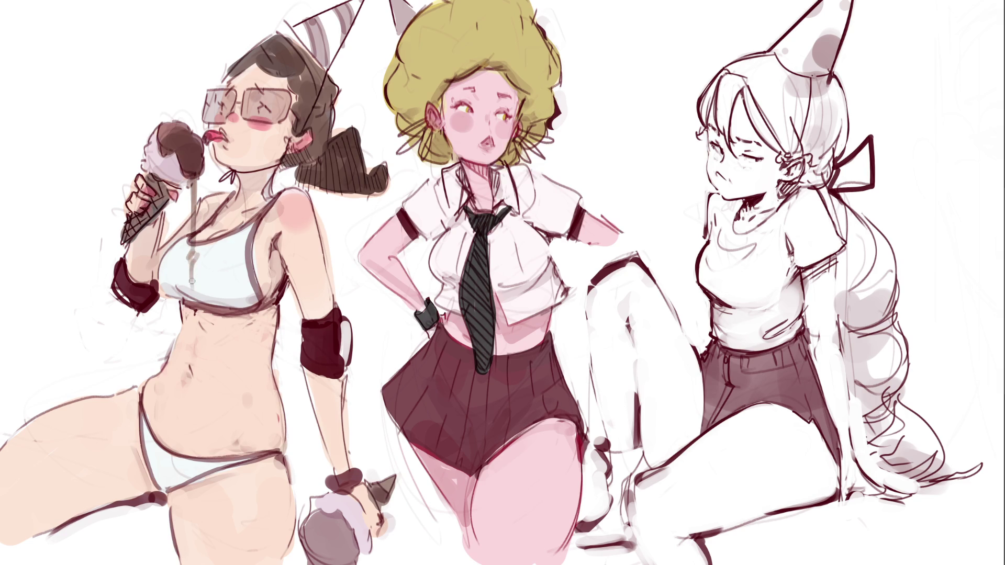
left_click_drag(210, 517, 185, 564)
Fill both sunglass lenses red and add a dark accent at the waist.
mouse_move(207, 98)
left_mouse_down()
mouse_move(220, 118)
mouse_move(230, 97)
mouse_move(231, 115)
mouse_move(246, 108)
mouse_move(268, 118)
mouse_move(285, 97)
mouse_move(265, 101)
left_mouse_up()
mouse_move(209, 97)
left_mouse_down()
mouse_move(209, 109)
mouse_move(230, 115)
mouse_move(223, 102)
mouse_move(265, 118)
mouse_move(285, 100)
mouse_move(259, 97)
mouse_move(281, 97)
left_mouse_up()
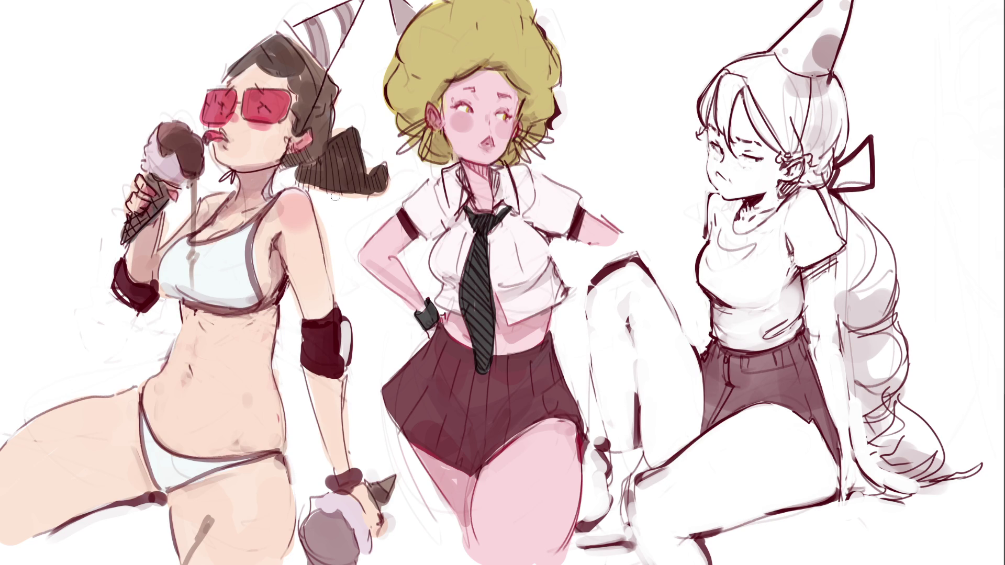
mouse_move(182, 300)
left_mouse_down()
mouse_move(182, 320)
mouse_move(277, 314)
mouse_move(183, 335)
mouse_move(267, 359)
left_mouse_up()
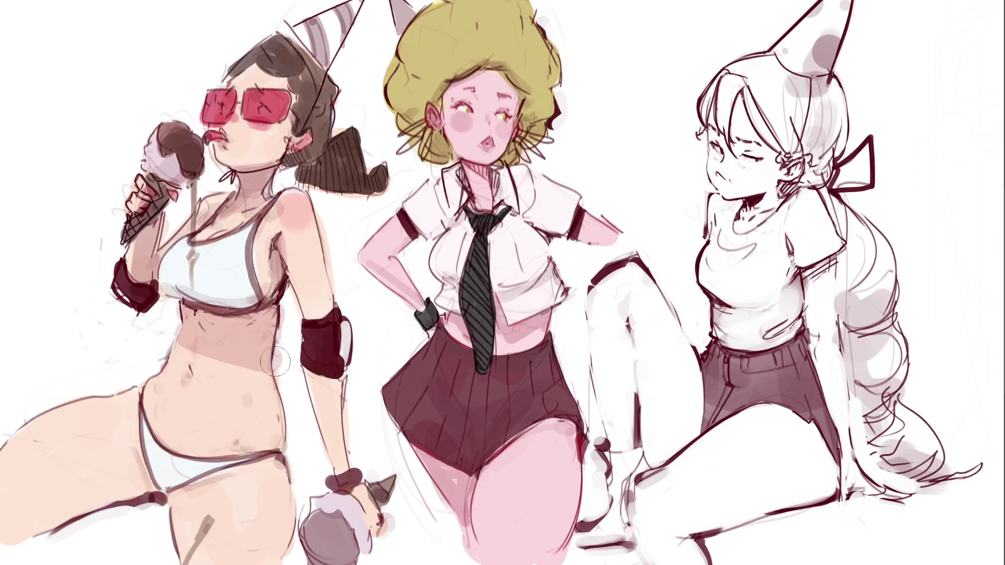
Shade under the bikini top, along the bikini bottom's edge, and along both thigh edges.
mouse_move(172, 282)
left_mouse_down()
mouse_move(290, 376)
mouse_move(269, 404)
left_mouse_up()
mouse_move(281, 444)
left_mouse_down()
mouse_move(251, 456)
mouse_move(290, 409)
mouse_move(250, 444)
left_mouse_up()
mouse_move(153, 477)
left_mouse_down()
mouse_move(129, 448)
mouse_move(141, 475)
left_mouse_up()
left_click_drag(131, 489, 34, 526)
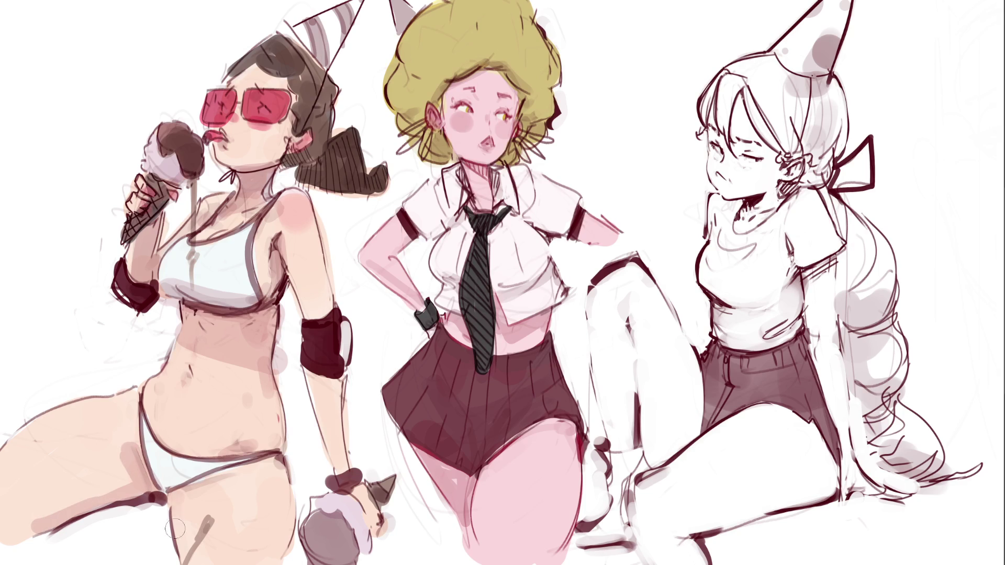
left_click_drag(176, 495, 176, 555)
left_click_drag(290, 471, 285, 562)
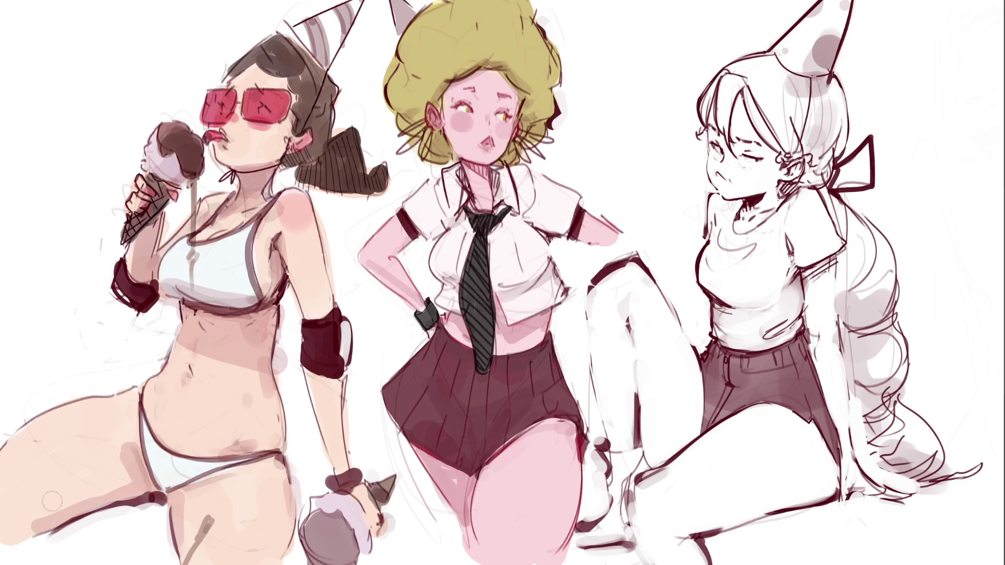
Soften and blend the pink shading beside the bikini, and cover the dark thigh stroke with skin tone.
left_click_drag(129, 474, 122, 443)
left_click_drag(95, 488, 127, 484)
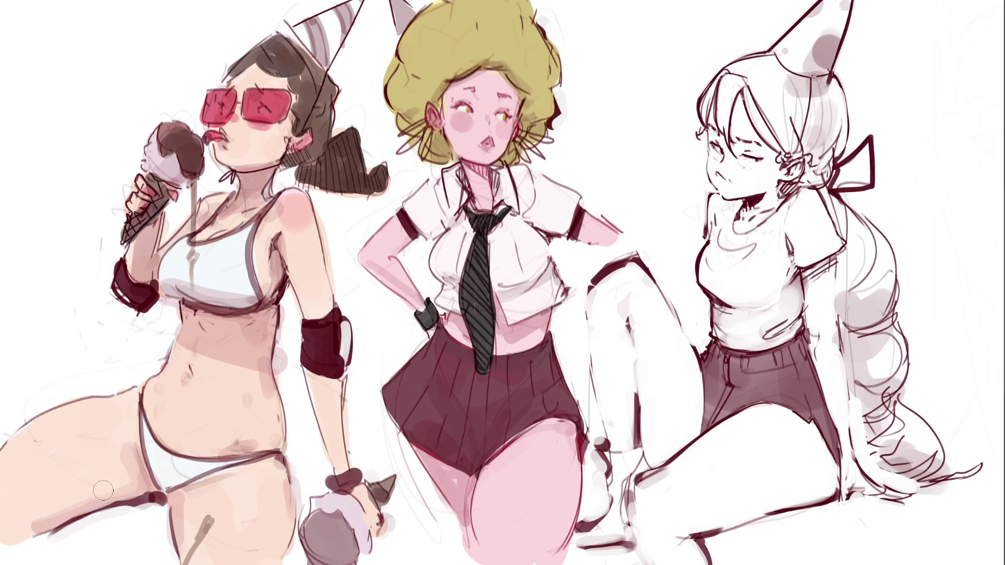
left_click_drag(137, 482, 114, 451)
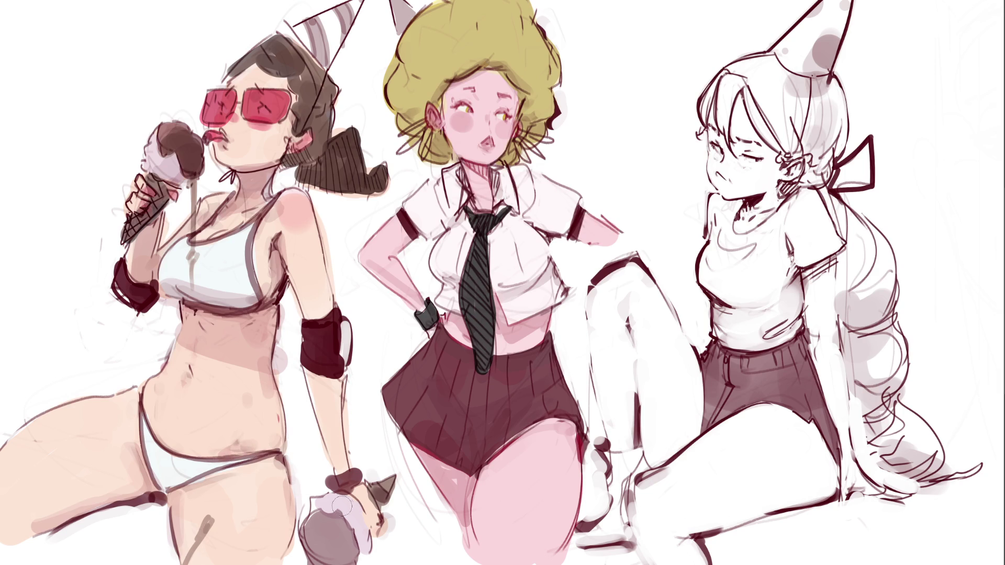
left_click_drag(217, 511, 204, 558)
Sample the top's white and paint out the grey drip line up to the neckline.
left_click(215, 268, "ctrl")
left_click_drag(193, 256, 201, 275)
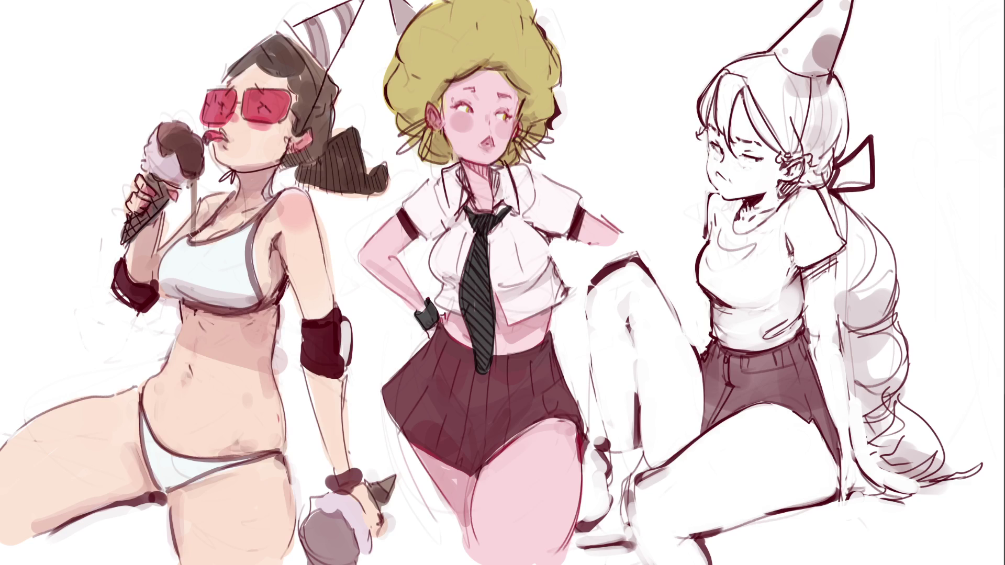
mouse_move(196, 228)
left_mouse_down()
mouse_move(194, 183)
mouse_move(188, 208)
left_mouse_up()
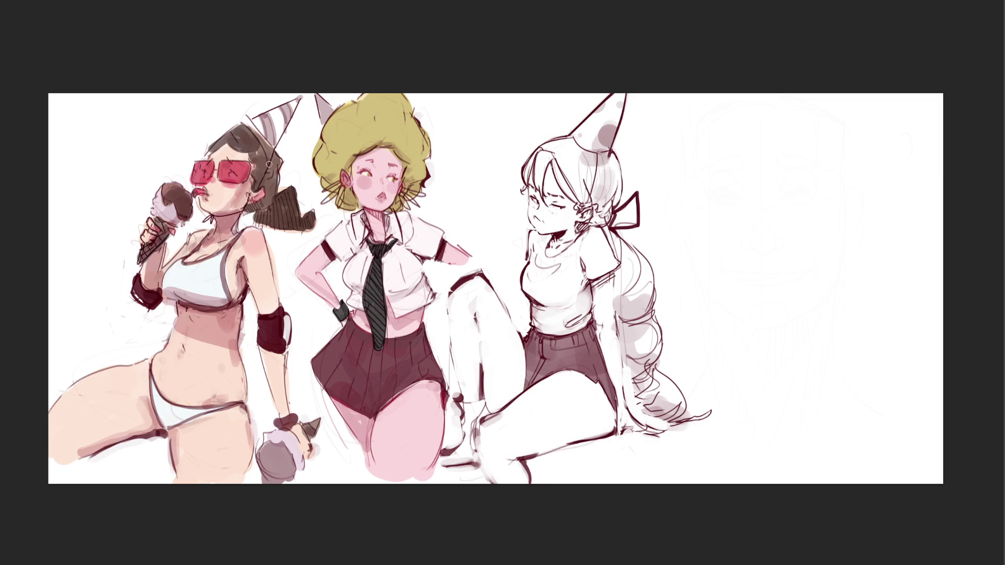
Add dark strokes to the left girl's hair, undoing a neck-shading trial and a yellow dab.
left_click_drag(272, 158, 279, 155)
mouse_move(212, 216)
left_mouse_down()
mouse_move(250, 172)
mouse_move(227, 211)
mouse_move(251, 191)
mouse_move(254, 202)
left_mouse_up()
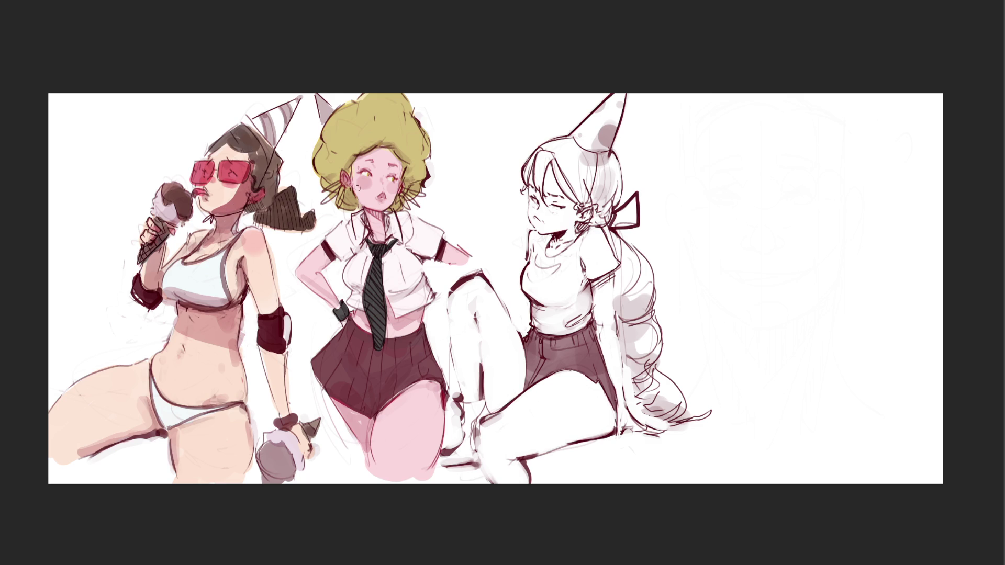
key("ctrl+z")
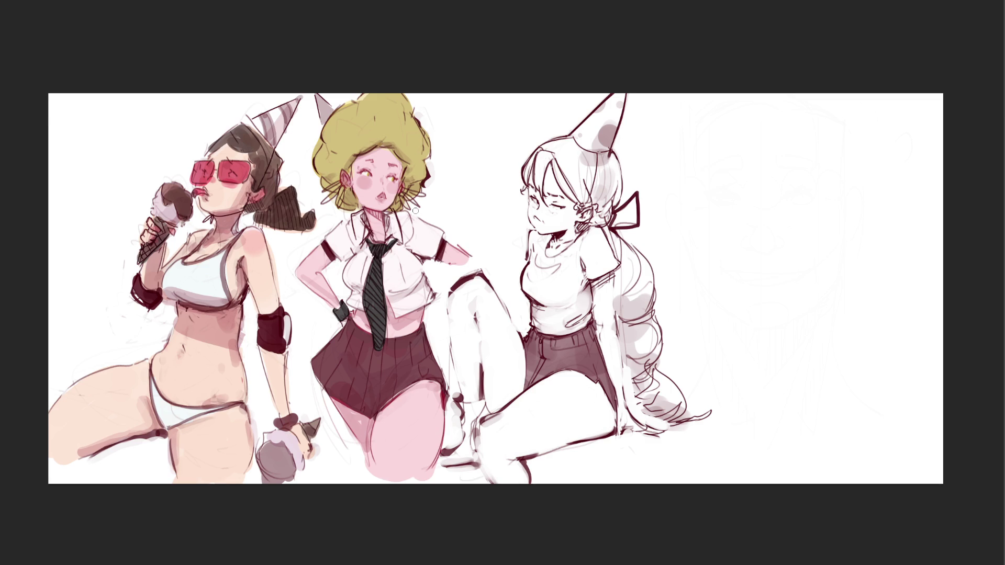
left_click(481, 201)
key("ctrl+z")
Try yellow and orange stripes across the middle girl's shirt, undoing the misplaced ones.
left_click_drag(348, 278, 379, 276)
key("ctrl+z")
mouse_move(347, 277)
left_mouse_down()
mouse_move(399, 287)
mouse_move(423, 273)
left_mouse_up()
key("ctrl+z")
left_click_drag(391, 283, 418, 266)
key("ctrl+z")
Paint the middle girl's shirt cyan on both sides, upper right and left collar.
mouse_move(390, 286)
left_mouse_down()
mouse_move(408, 314)
mouse_move(416, 277)
mouse_move(425, 298)
left_mouse_up()
left_click_drag(346, 281, 369, 309)
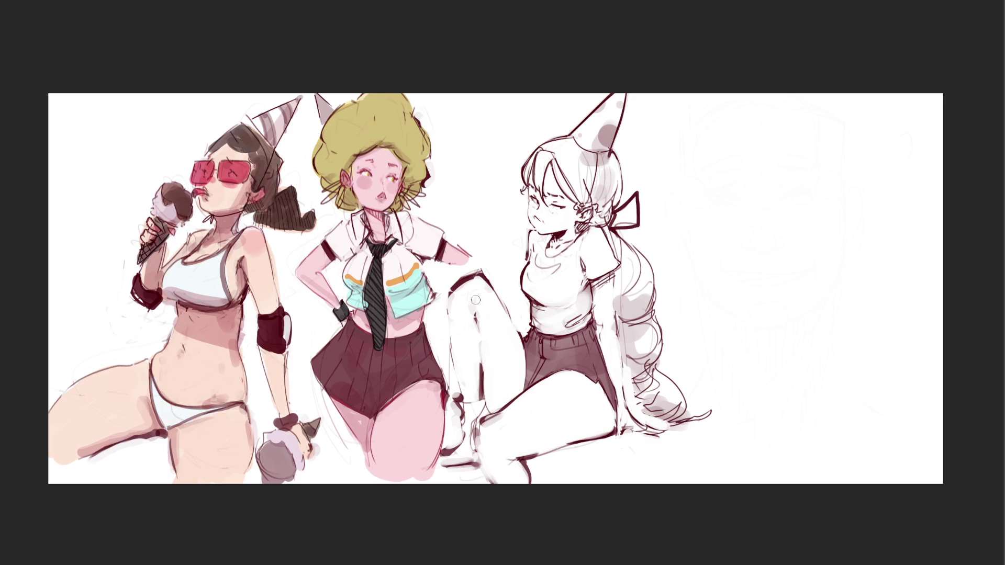
mouse_move(407, 244)
left_mouse_down()
mouse_move(408, 227)
mouse_move(387, 244)
left_mouse_up()
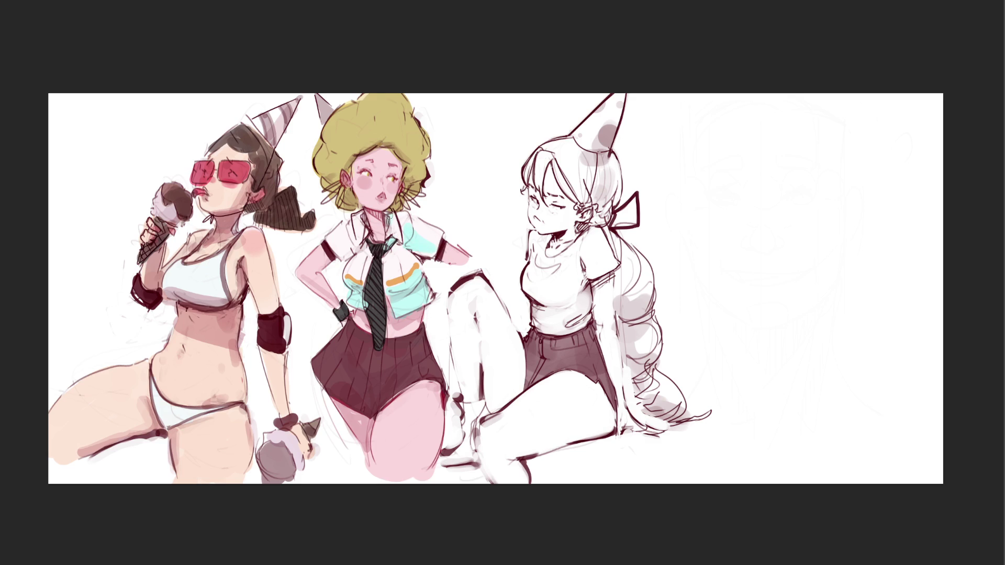
left_click_drag(352, 248, 335, 250)
Add orange stripes along the collar and shoulders, then darken the skirt's left edge.
left_click_drag(335, 244, 349, 240)
left_click_drag(440, 246, 420, 226)
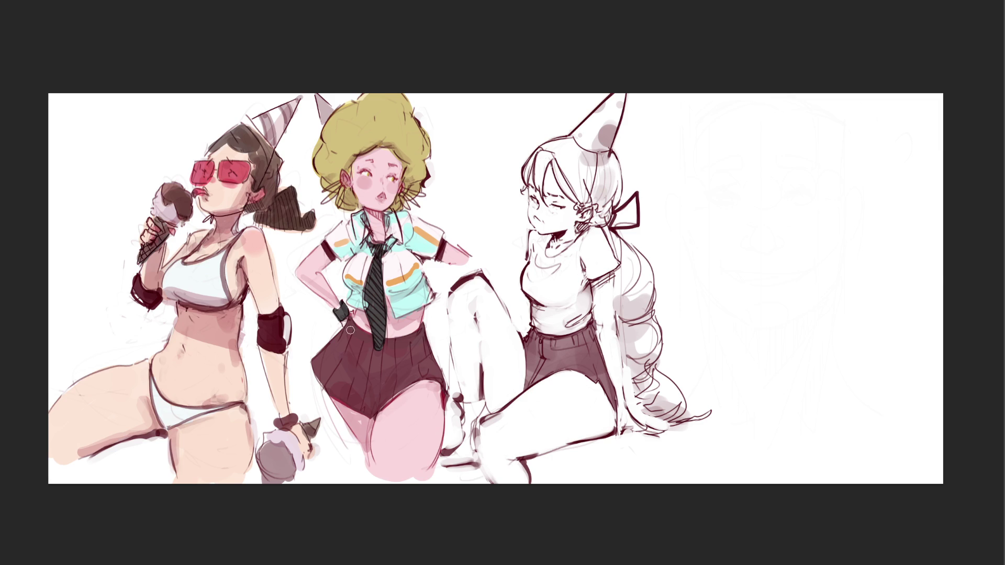
mouse_move(350, 326)
left_mouse_down()
mouse_move(317, 370)
mouse_move(375, 416)
mouse_move(427, 372)
mouse_move(448, 404)
mouse_move(418, 328)
mouse_move(382, 349)
mouse_move(352, 328)
mouse_move(350, 314)
mouse_move(345, 382)
mouse_move(365, 380)
mouse_move(366, 400)
mouse_move(377, 363)
mouse_move(411, 363)
mouse_move(418, 349)
left_mouse_up()
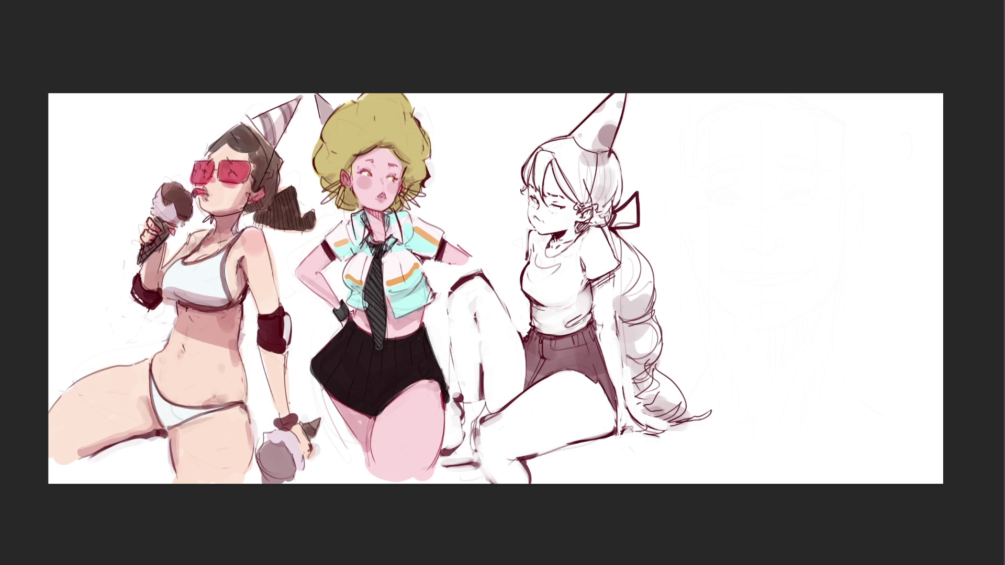
Add lighter shading to the black skirt, redraw the collar line and highlight the thigh white.
mouse_move(348, 363)
left_mouse_down()
mouse_move(320, 357)
mouse_move(350, 347)
mouse_move(370, 390)
mouse_move(440, 348)
mouse_move(364, 393)
mouse_move(352, 381)
mouse_move(439, 356)
mouse_move(455, 377)
mouse_move(439, 345)
mouse_move(389, 370)
left_mouse_up()
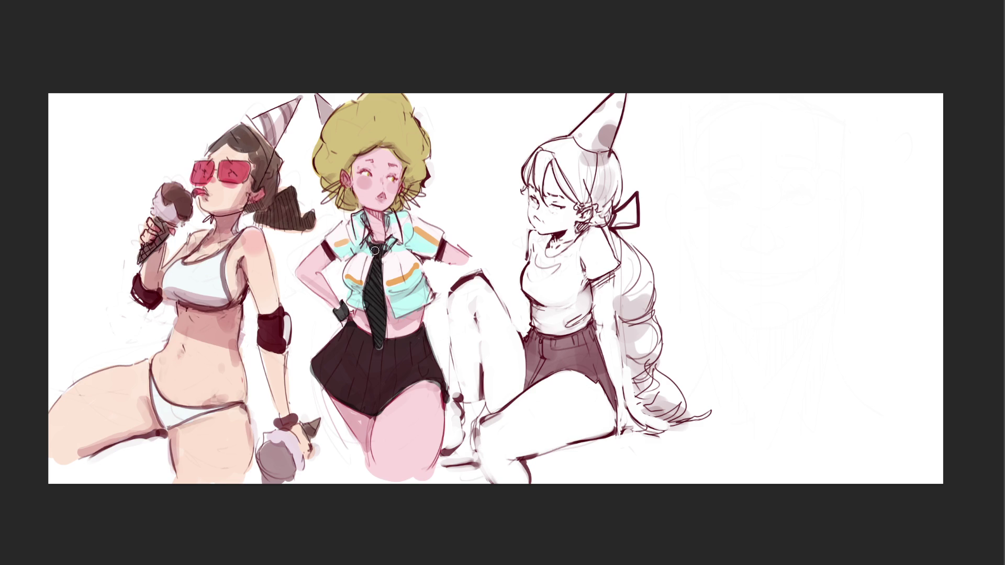
mouse_move(364, 238)
left_mouse_down()
mouse_move(378, 253)
mouse_move(394, 240)
left_mouse_up()
left_click_drag(405, 430, 402, 439)
Try a pale hair highlight (undone) and darker skin on the middle girl's face and neck.
mouse_move(384, 111)
left_mouse_down()
mouse_move(373, 116)
mouse_move(386, 112)
left_mouse_up()
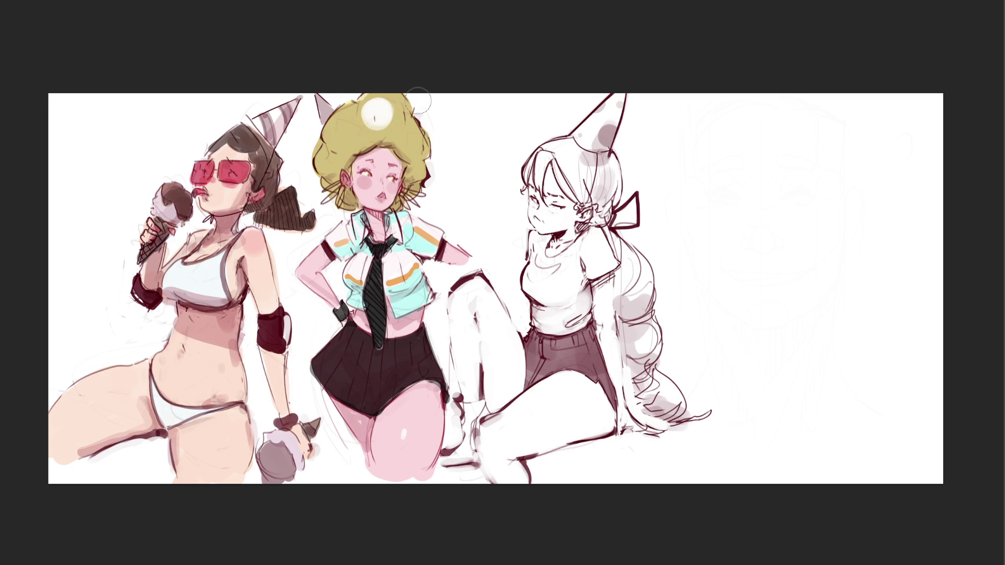
key("ctrl+z")
key("ctrl+z")
key("ctrl+z")
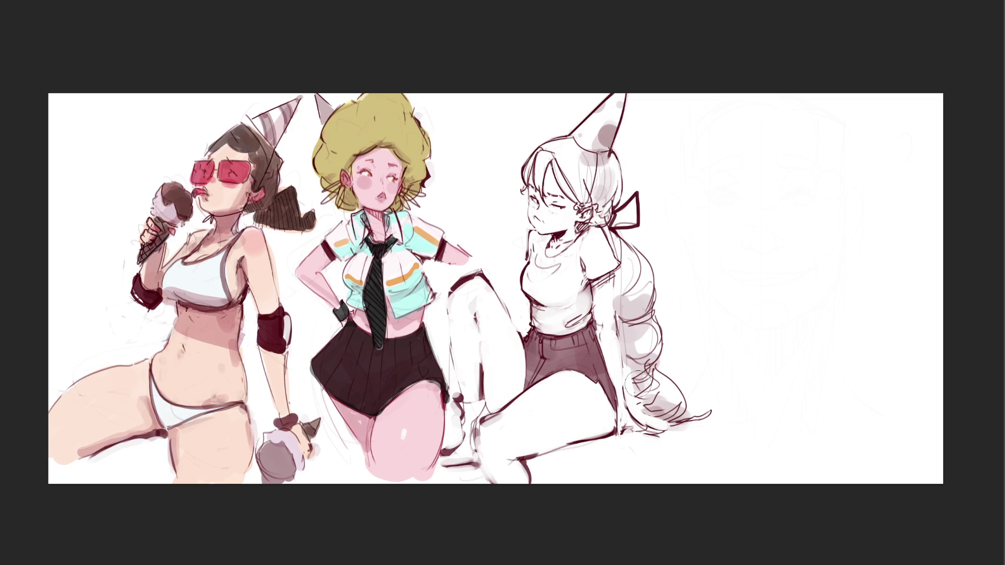
mouse_move(379, 176)
left_mouse_down()
mouse_move(382, 162)
mouse_move(366, 178)
mouse_move(378, 178)
left_mouse_up()
left_click_drag(377, 230, 379, 218)
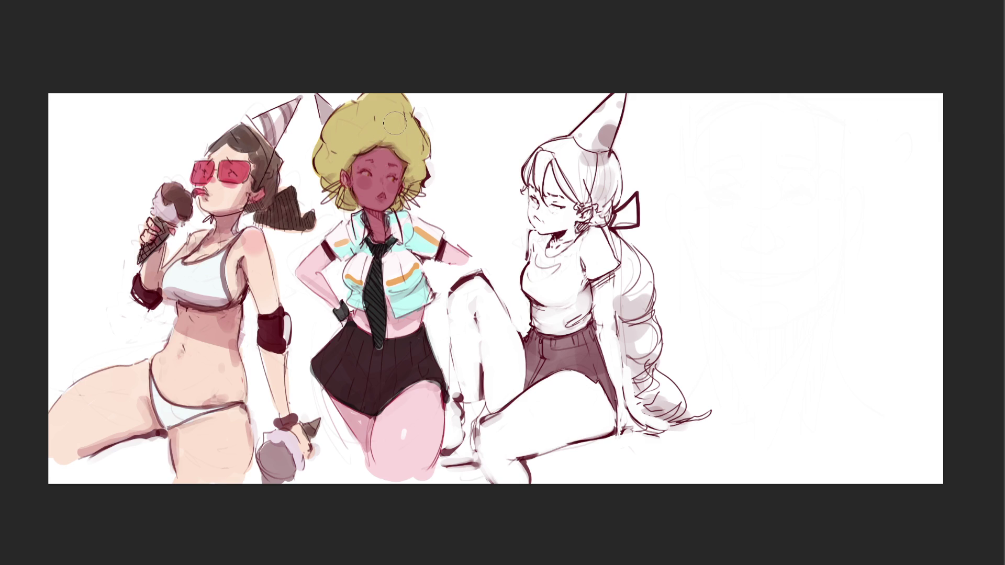
Add a short line under the mouth; pink face shading on the white-haired girl is undone.
mouse_move(369, 201)
left_mouse_down()
mouse_move(390, 200)
mouse_move(390, 178)
mouse_move(377, 200)
left_mouse_up()
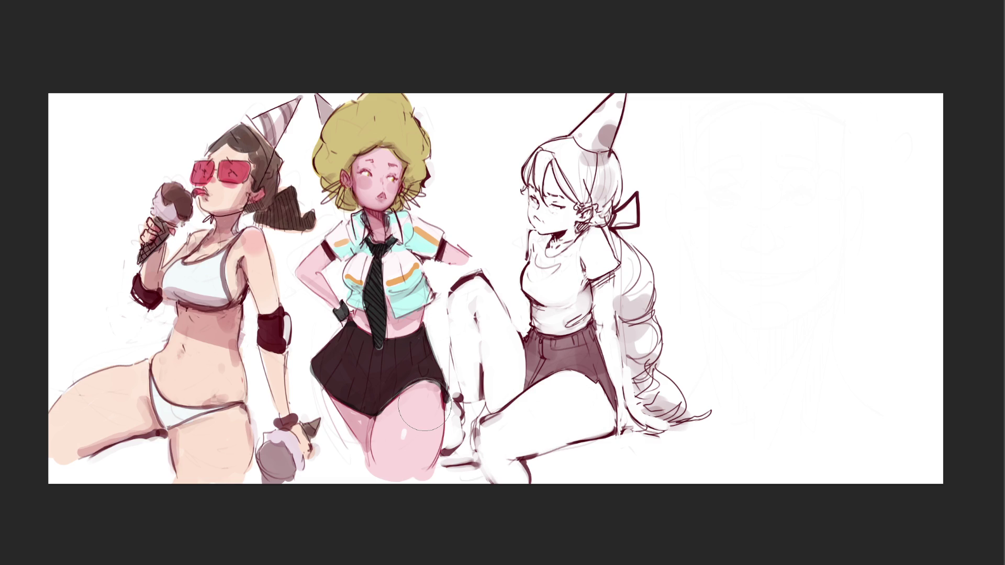
mouse_move(552, 201)
left_mouse_down()
mouse_move(547, 215)
mouse_move(568, 215)
mouse_move(557, 178)
mouse_move(568, 238)
mouse_move(559, 247)
left_mouse_up()
key("ctrl+z")
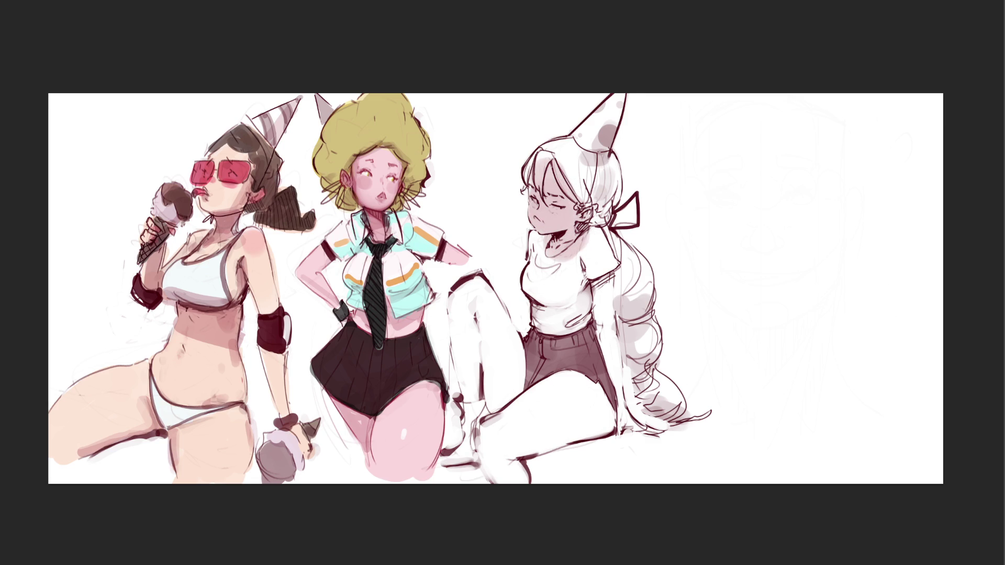